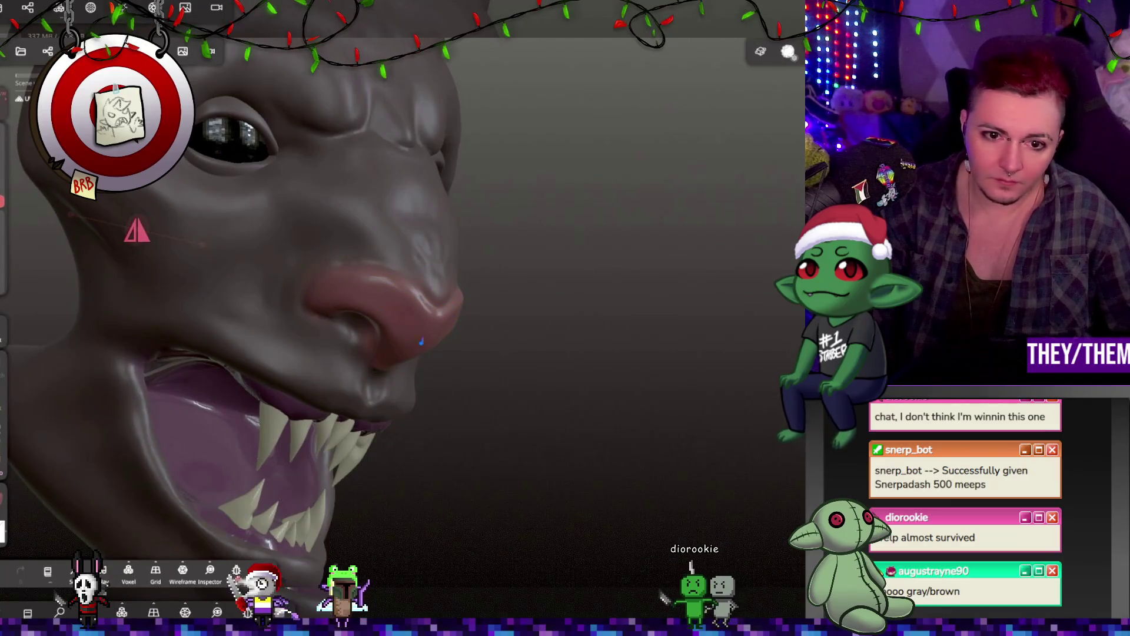
# Inspect the head, then show paint settings (roughness 0.28, metalness 0, dusky rose) facing front
pyautogui.moveTo(360, 309); pyautogui.dragTo(570, 284)
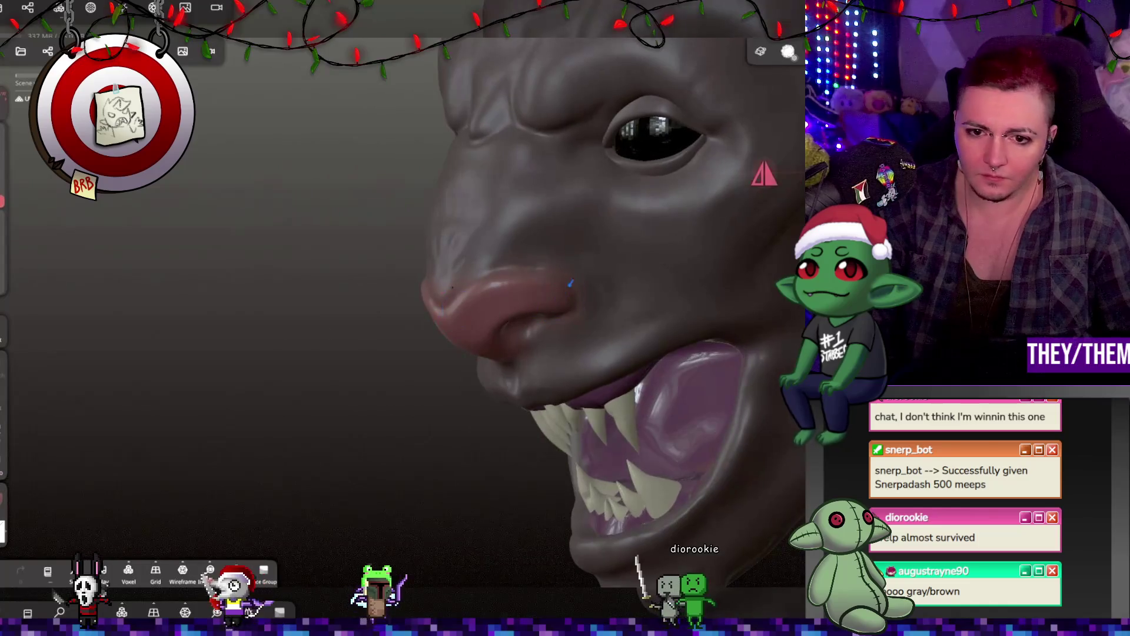
pyautogui.moveTo(577, 230)
pyautogui.mouseDown()
pyautogui.moveTo(507, 369)
pyautogui.moveTo(654, 429)
pyautogui.moveTo(765, 373)
pyautogui.moveTo(739, 362)
pyautogui.moveTo(771, 312)
pyautogui.moveTo(535, 410)
pyautogui.moveTo(497, 461)
pyautogui.mouseUp()
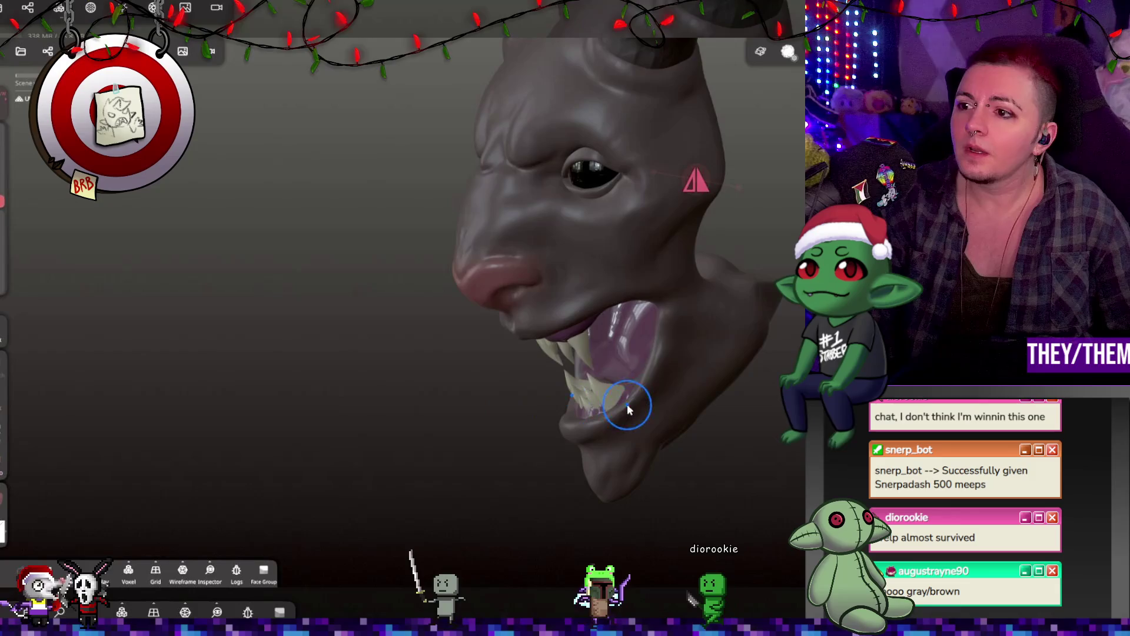
pyautogui.moveTo(726, 363)
pyautogui.mouseDown()
pyautogui.moveTo(447, 373)
pyautogui.moveTo(669, 341)
pyautogui.moveTo(416, 447)
pyautogui.moveTo(108, 358)
pyautogui.moveTo(502, 393)
pyautogui.moveTo(630, 419)
pyautogui.moveTo(753, 422)
pyautogui.moveTo(775, 383)
pyautogui.moveTo(574, 391)
pyautogui.moveTo(465, 380)
pyautogui.moveTo(478, 385)
pyautogui.moveTo(353, 426)
pyautogui.moveTo(389, 436)
pyautogui.mouseUp()
pyautogui.moveTo(266, 384)
pyautogui.mouseDown()
pyautogui.moveTo(398, 401)
pyautogui.moveTo(423, 376)
pyautogui.moveTo(402, 367)
pyautogui.mouseUp()
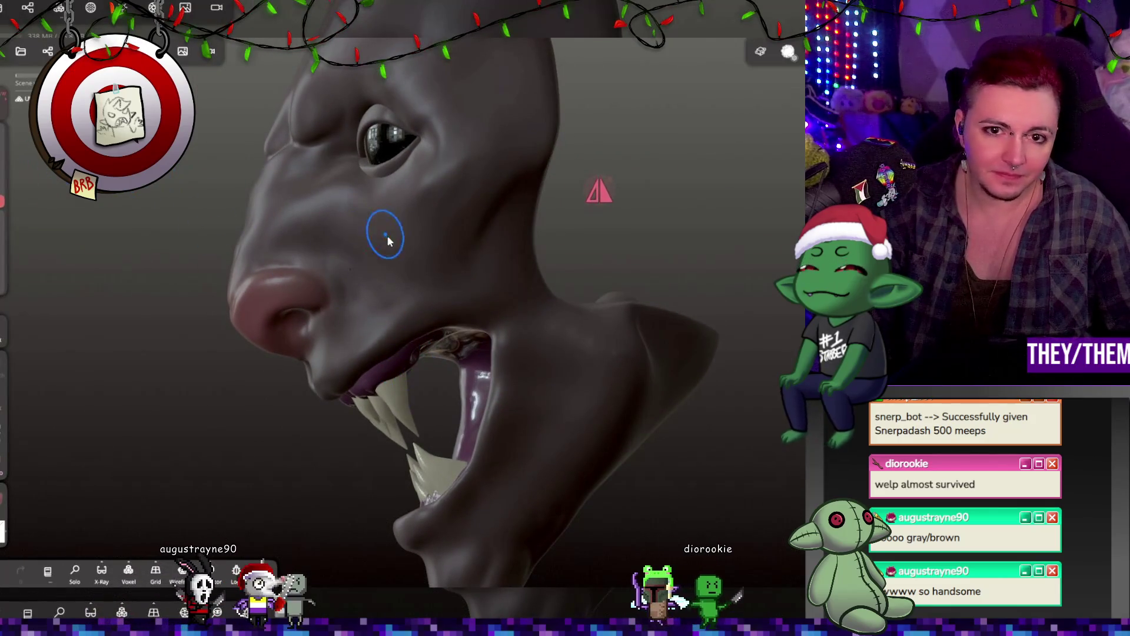
pyautogui.click(212, 51)
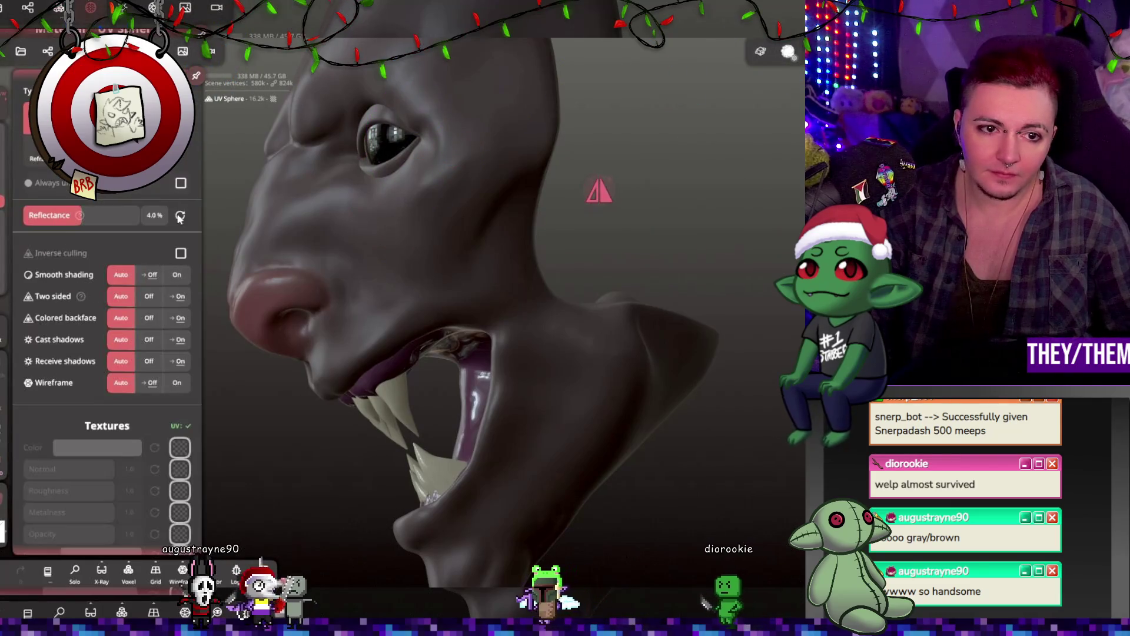
pyautogui.moveTo(308, 235)
pyautogui.mouseDown()
pyautogui.moveTo(636, 234)
pyautogui.moveTo(361, 232)
pyautogui.moveTo(525, 225)
pyautogui.moveTo(520, 217)
pyautogui.moveTo(356, 226)
pyautogui.moveTo(557, 230)
pyautogui.mouseUp()
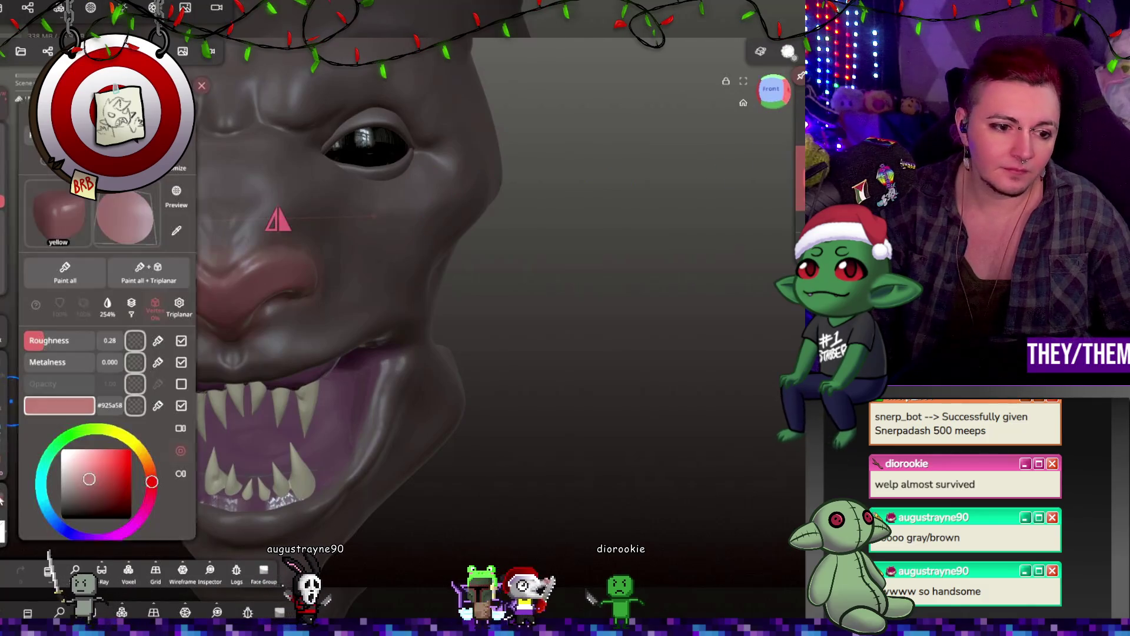
# Paint the eye yellow with the Paint brush
pyautogui.moveTo(154, 480); pyautogui.dragTo(130, 442)
pyautogui.hotkey('ctrl', 'z')
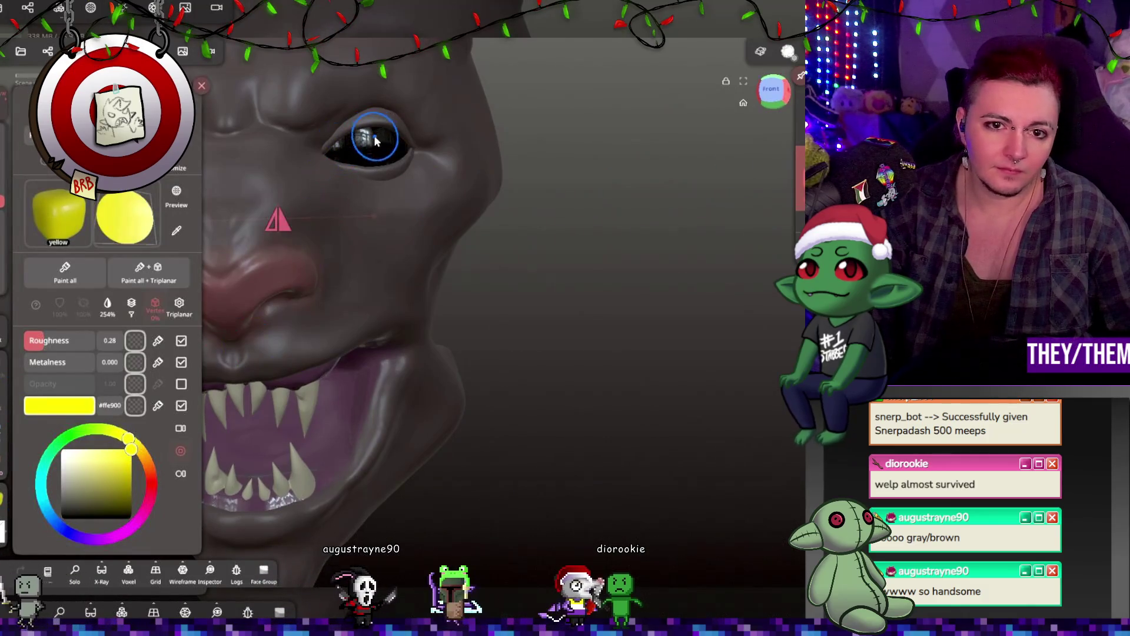
pyautogui.click(372, 141)
pyautogui.press('p')
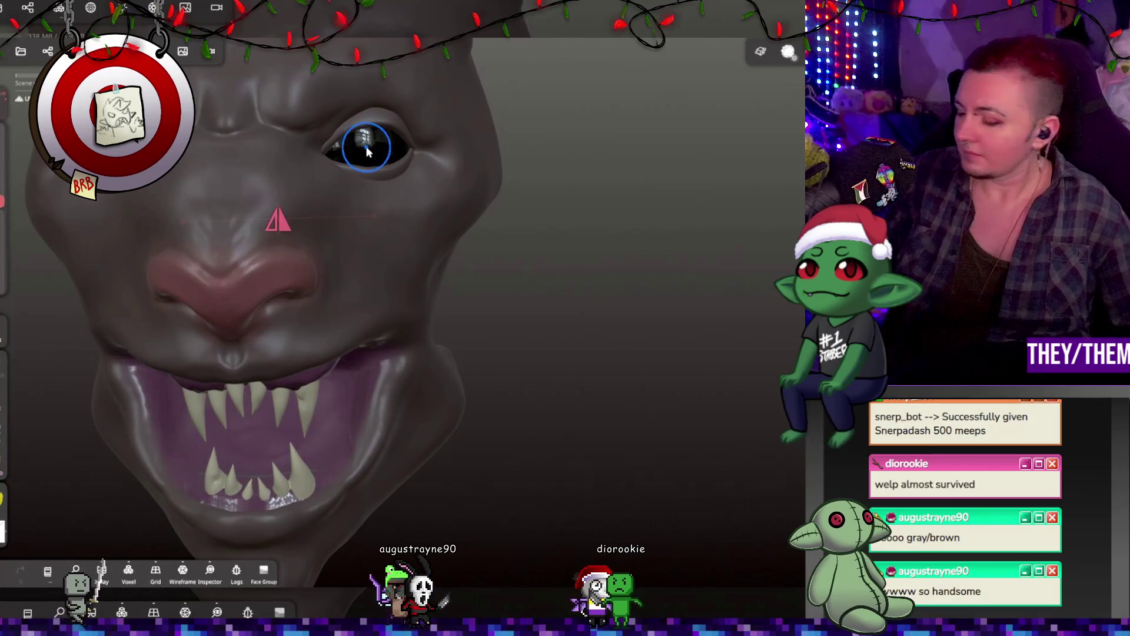
pyautogui.click(370, 140)
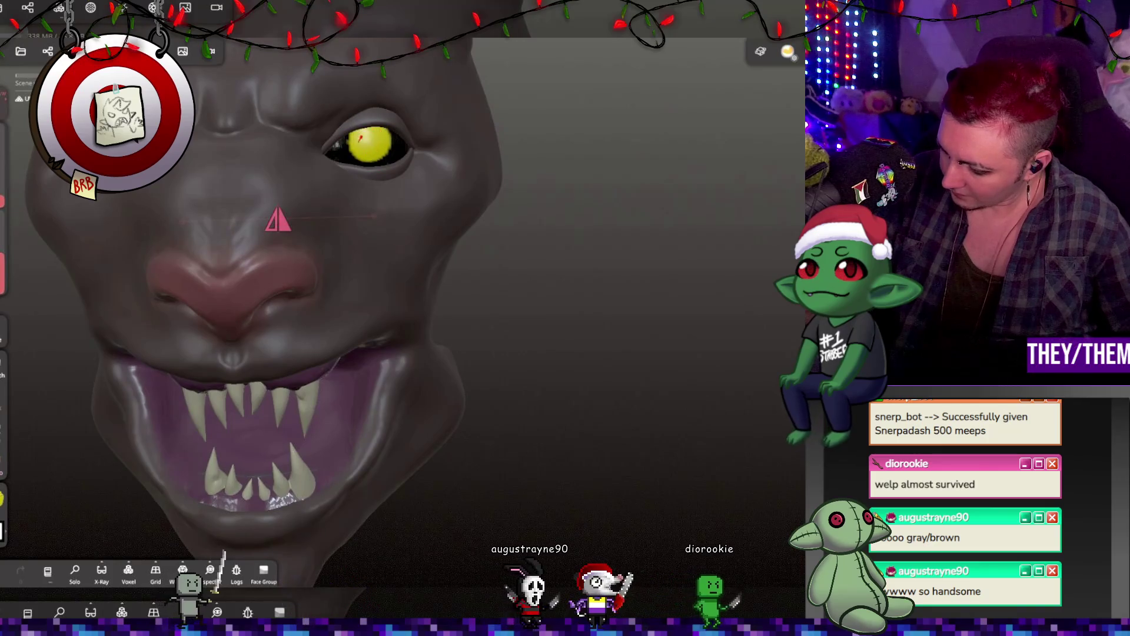
pyautogui.moveTo(347, 142); pyautogui.dragTo(374, 169)
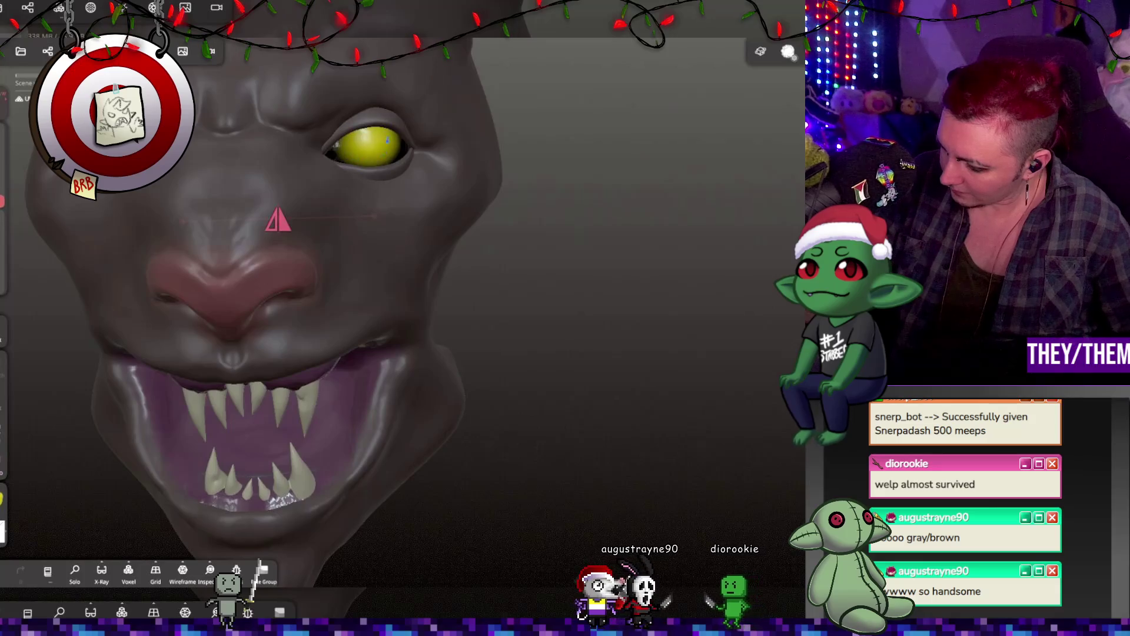
# Switch the paint to red #ff1600 at roughness 0.00 for a glossy red eye
pyautogui.click(121, 8)
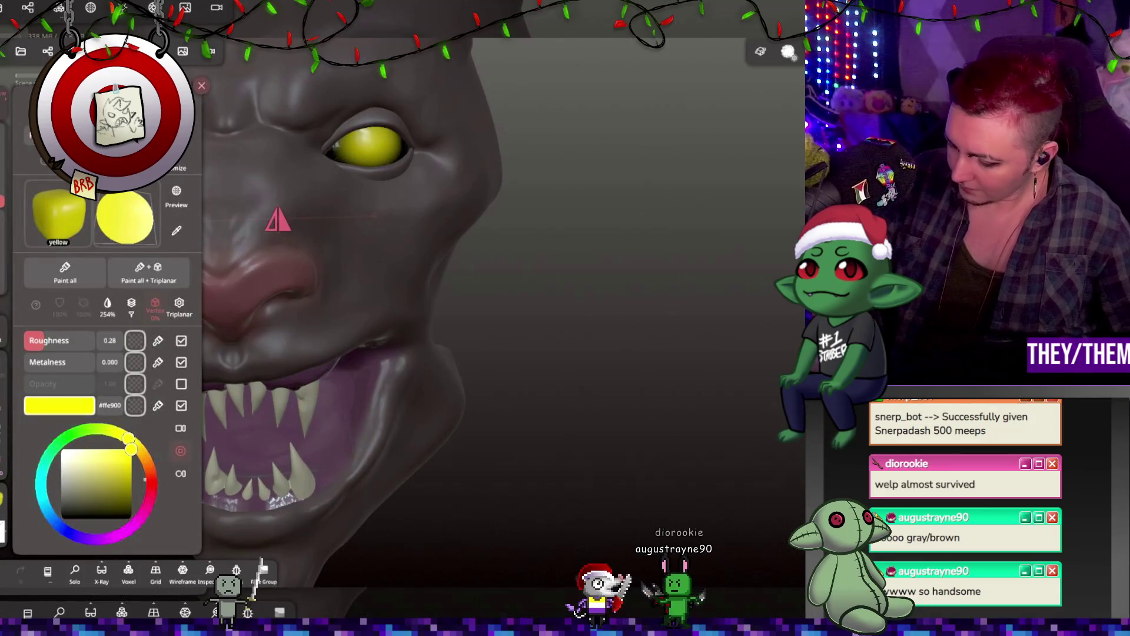
pyautogui.moveTo(129, 439); pyautogui.dragTo(152, 479)
pyautogui.moveTo(53, 340); pyautogui.dragTo(25, 340)
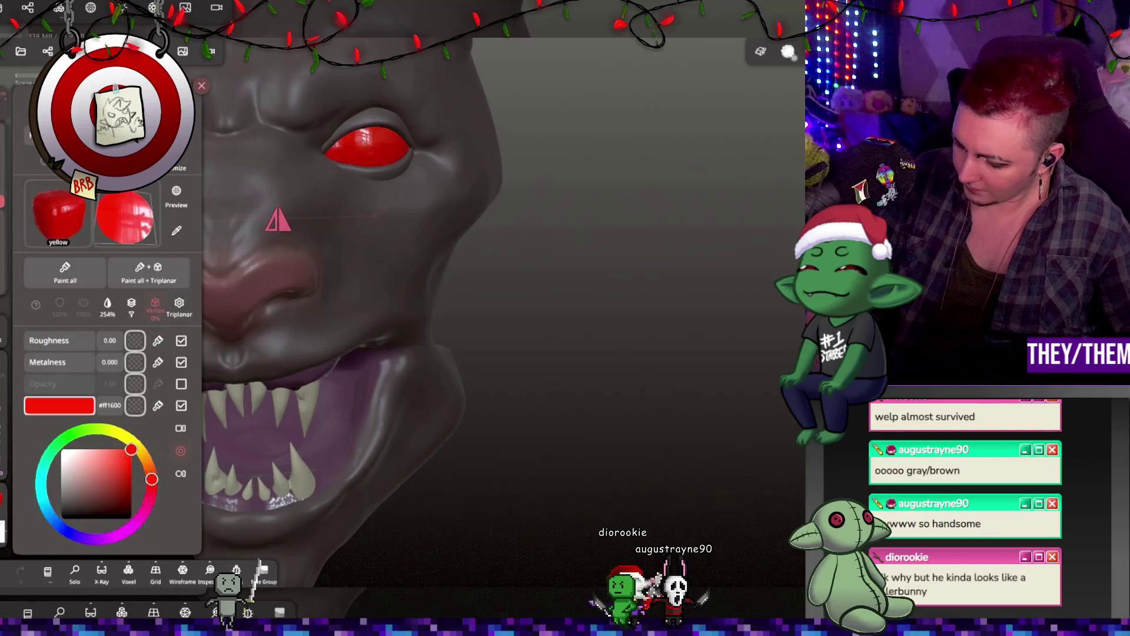
pyautogui.click(374, 140)
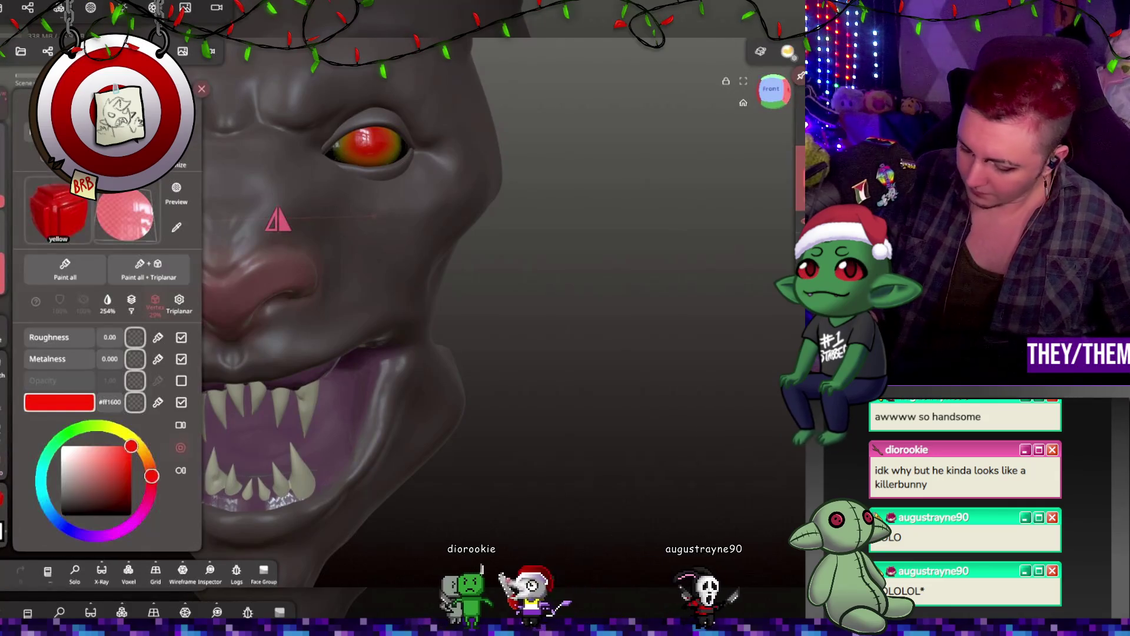
# Close the paint settings and undo two paint strokes on the eye
pyautogui.click(374, 125)
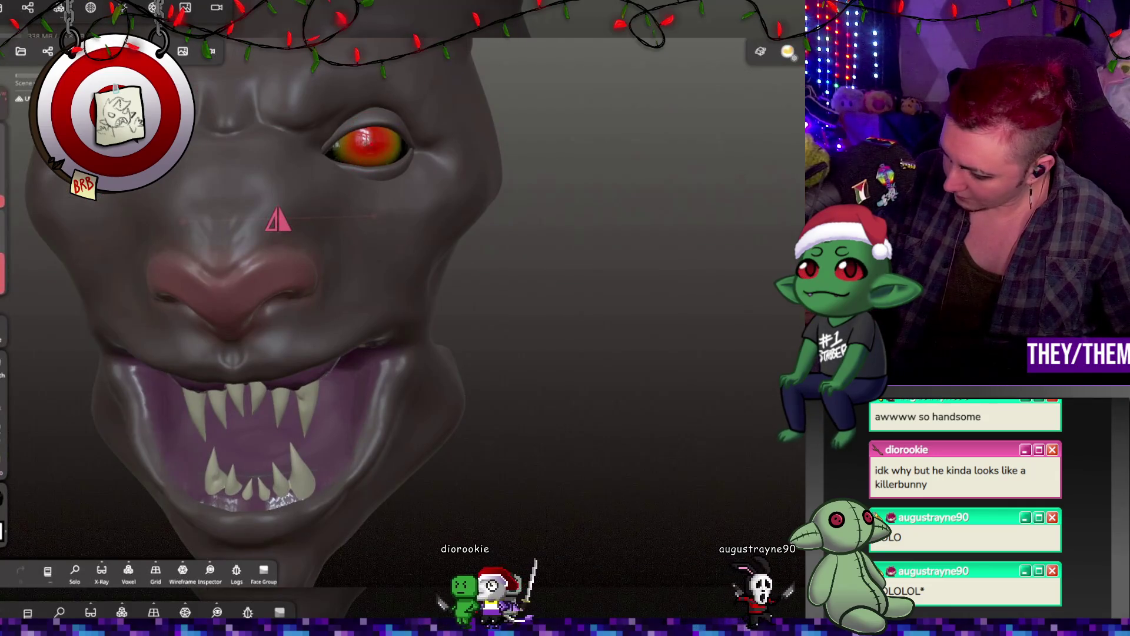
pyautogui.hotkey('ctrl', 'z')
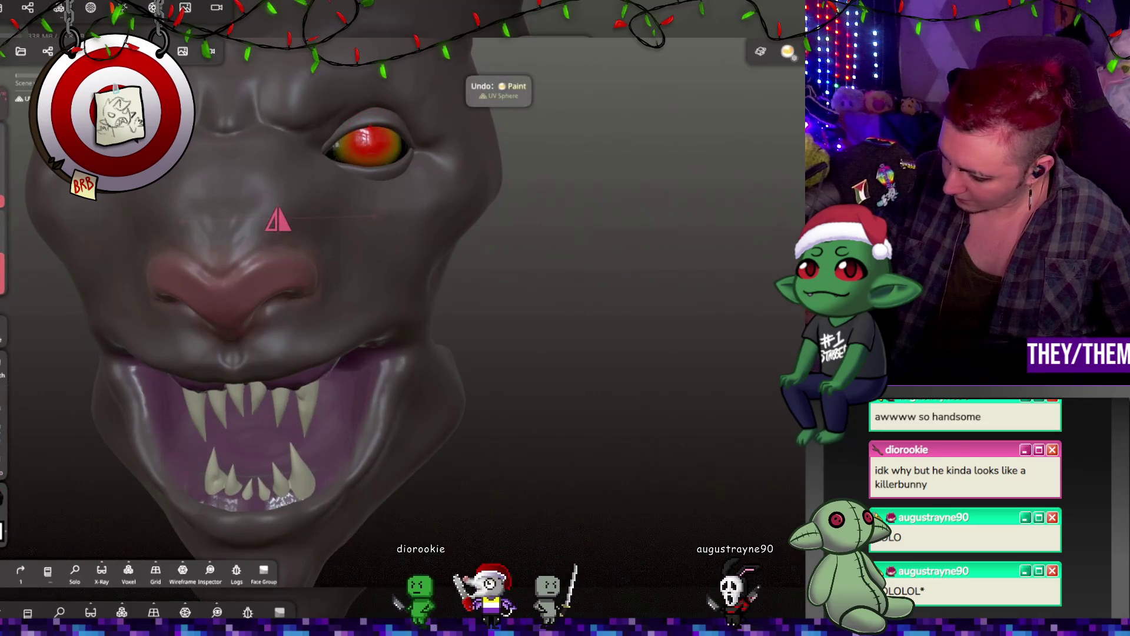
pyautogui.hotkey('ctrl', 'z')
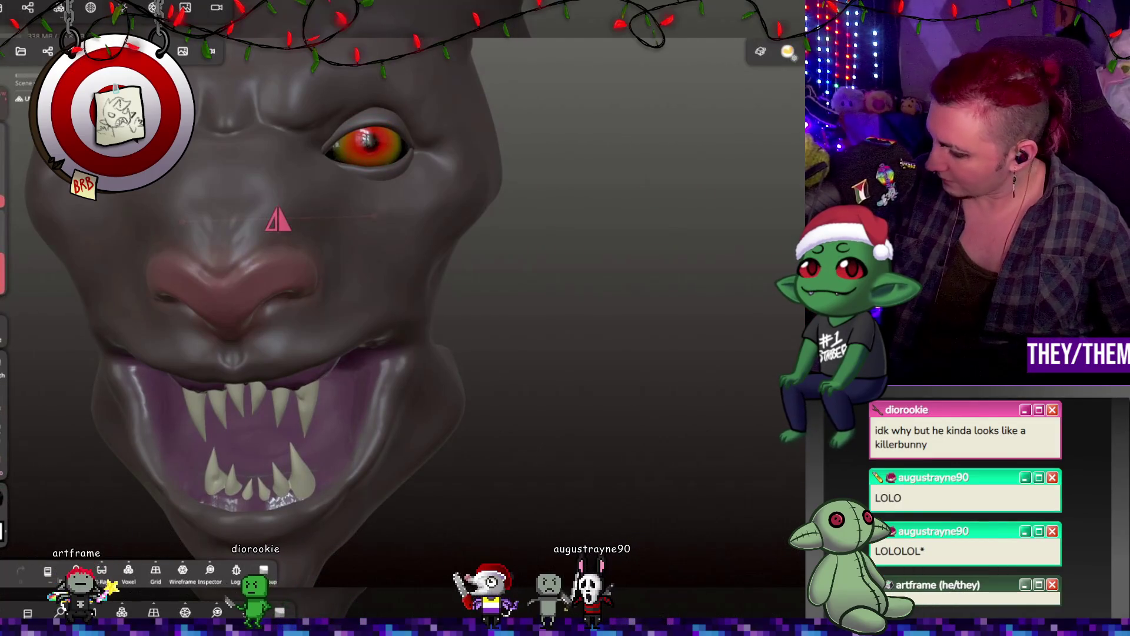
# From a zoomed three-quarter view, undo and redo the slit-pupil paint strokes on the eye
pyautogui.moveTo(701, 219)
pyautogui.mouseDown()
pyautogui.moveTo(525, 271)
pyautogui.moveTo(451, 260)
pyautogui.moveTo(480, 302)
pyautogui.moveTo(437, 348)
pyautogui.moveTo(415, 252)
pyautogui.moveTo(557, 277)
pyautogui.moveTo(473, 237)
pyautogui.mouseUp()
pyautogui.hotkey('ctrl', 'z')
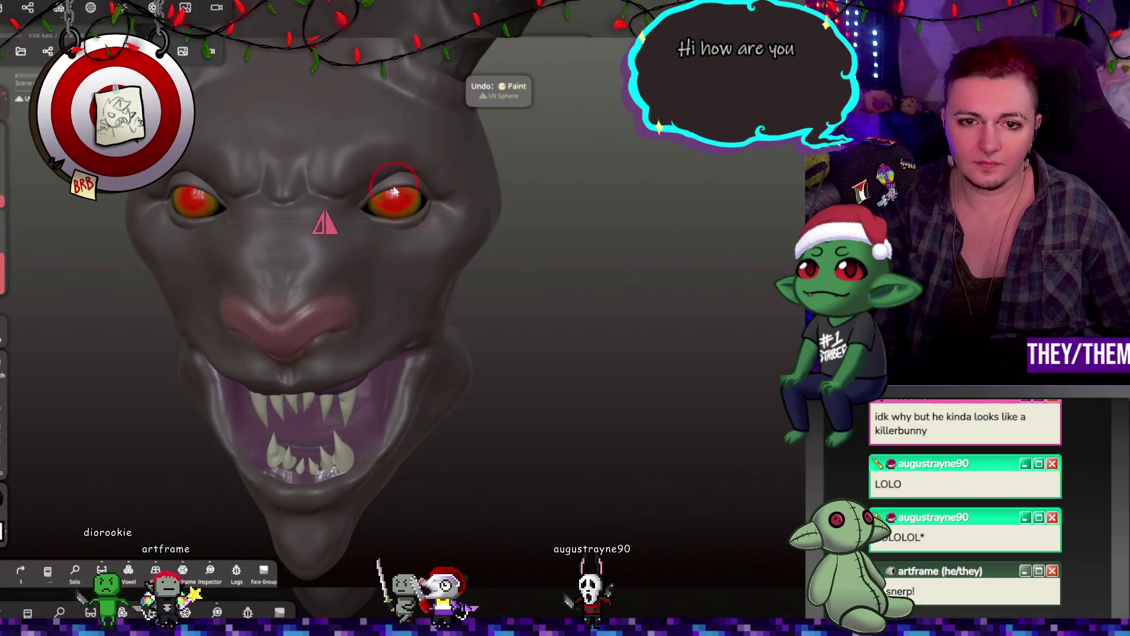
pyautogui.scroll(5, 212, 296)
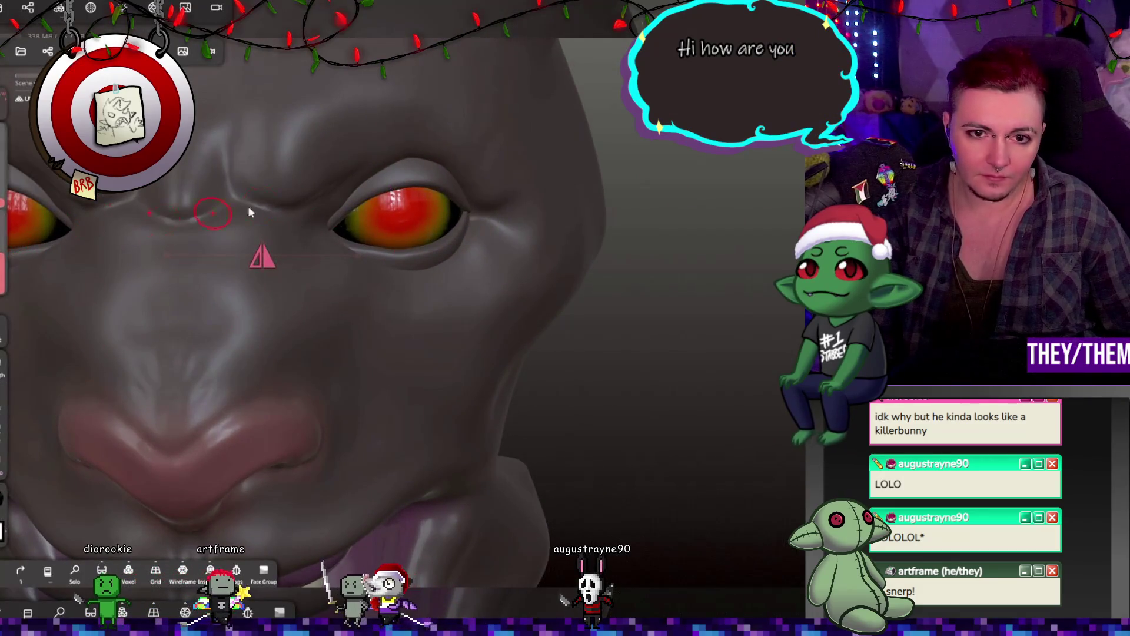
pyautogui.hotkey('ctrl', 'shift', 'z')
pyautogui.hotkey('ctrl', 'z')
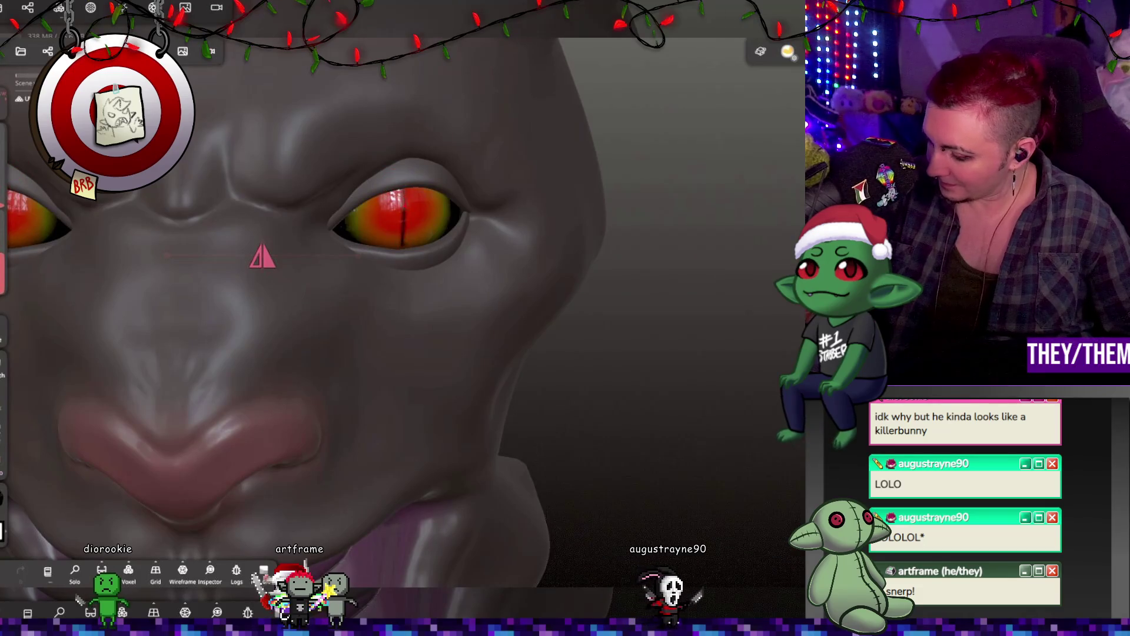
pyautogui.hotkey('ctrl', 'z')
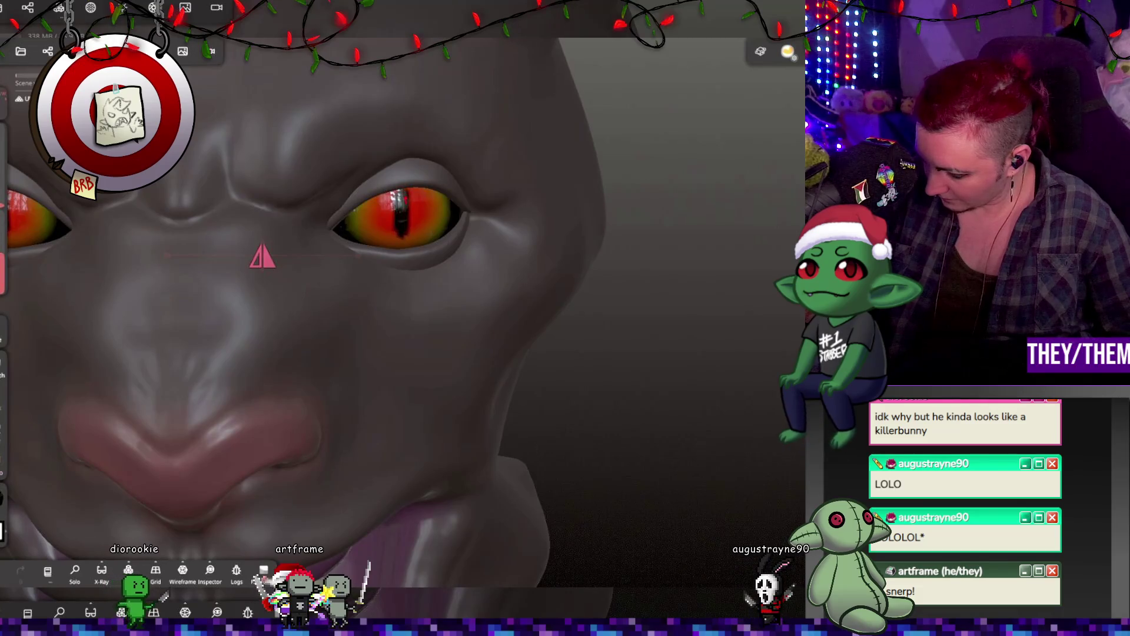
pyautogui.scroll(-5, 505, 287)
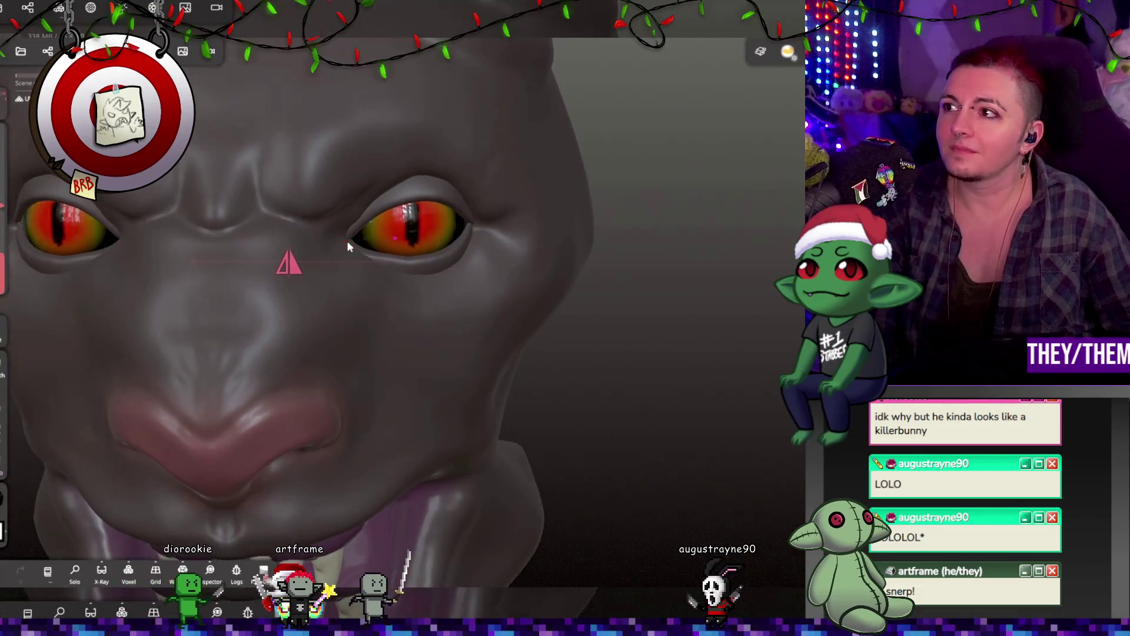
# Zoom in on the front-facing eyes and undo the slit-pupil paint
pyautogui.moveTo(505, 280)
pyautogui.mouseDown(button='right')
pyautogui.moveTo(542, 298)
pyautogui.moveTo(426, 271)
pyautogui.moveTo(602, 300)
pyautogui.moveTo(521, 323)
pyautogui.moveTo(575, 396)
pyautogui.moveTo(721, 374)
pyautogui.moveTo(539, 366)
pyautogui.moveTo(538, 379)
pyautogui.moveTo(603, 372)
pyautogui.moveTo(585, 406)
pyautogui.moveTo(669, 418)
pyautogui.moveTo(764, 341)
pyautogui.moveTo(655, 394)
pyautogui.moveTo(392, 395)
pyautogui.moveTo(469, 408)
pyautogui.moveTo(390, 405)
pyautogui.moveTo(528, 404)
pyautogui.moveTo(648, 384)
pyautogui.moveTo(556, 389)
pyautogui.moveTo(627, 384)
pyautogui.moveTo(622, 368)
pyautogui.moveTo(555, 361)
pyautogui.moveTo(478, 370)
pyautogui.moveTo(518, 372)
pyautogui.mouseUp(button='right')
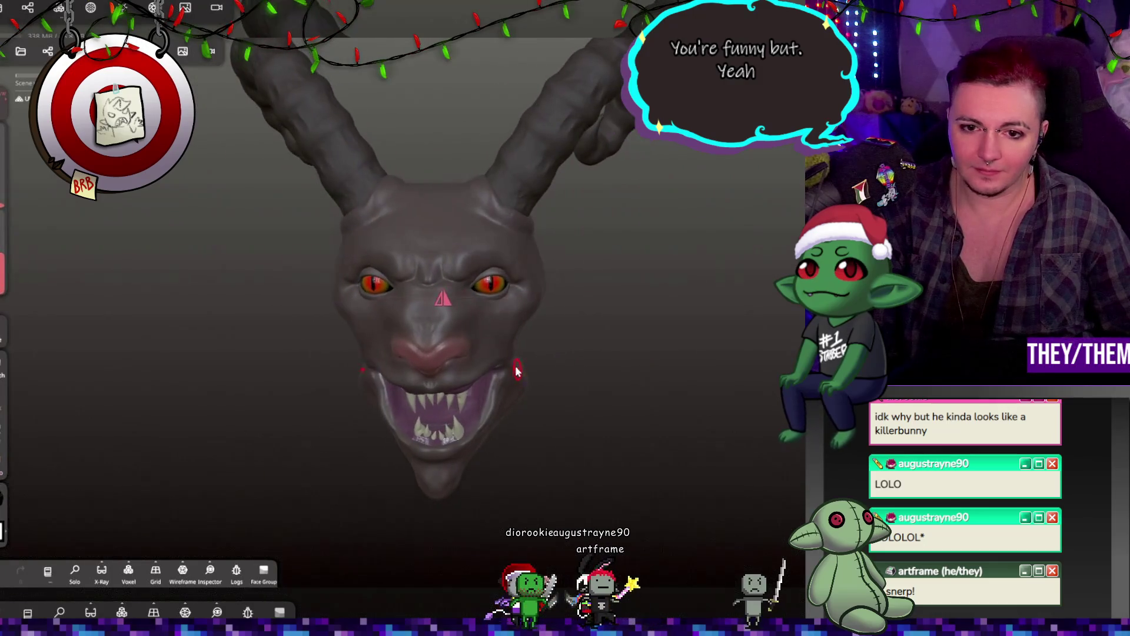
pyautogui.scroll(5, 474, 351)
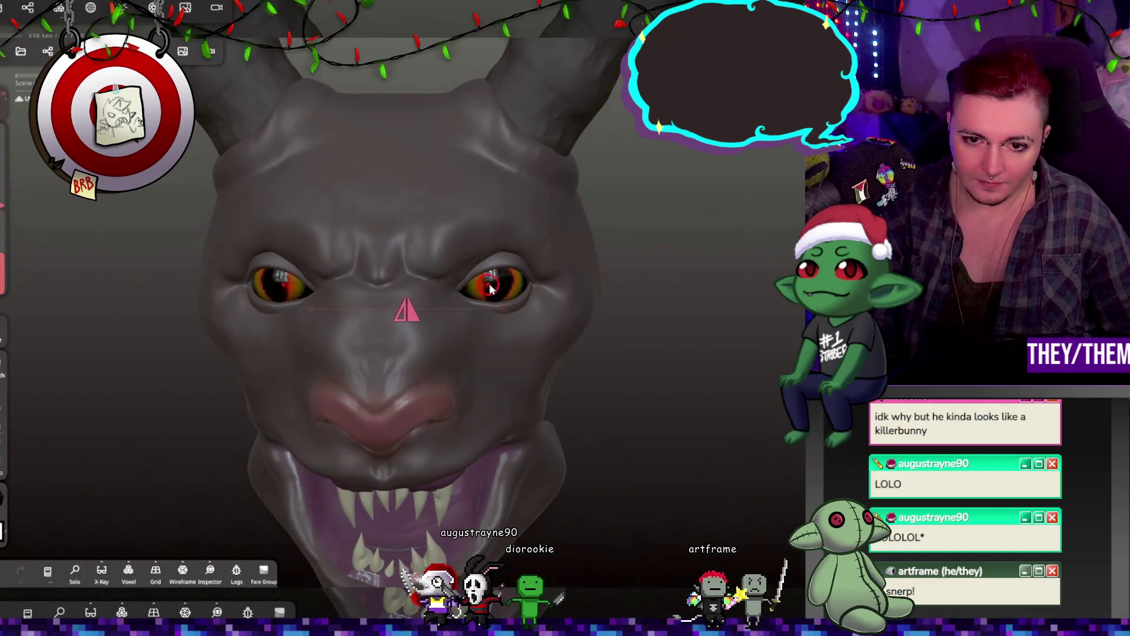
pyautogui.hotkey('ctrl', 'z')
pyautogui.scroll(5, 500, 279)
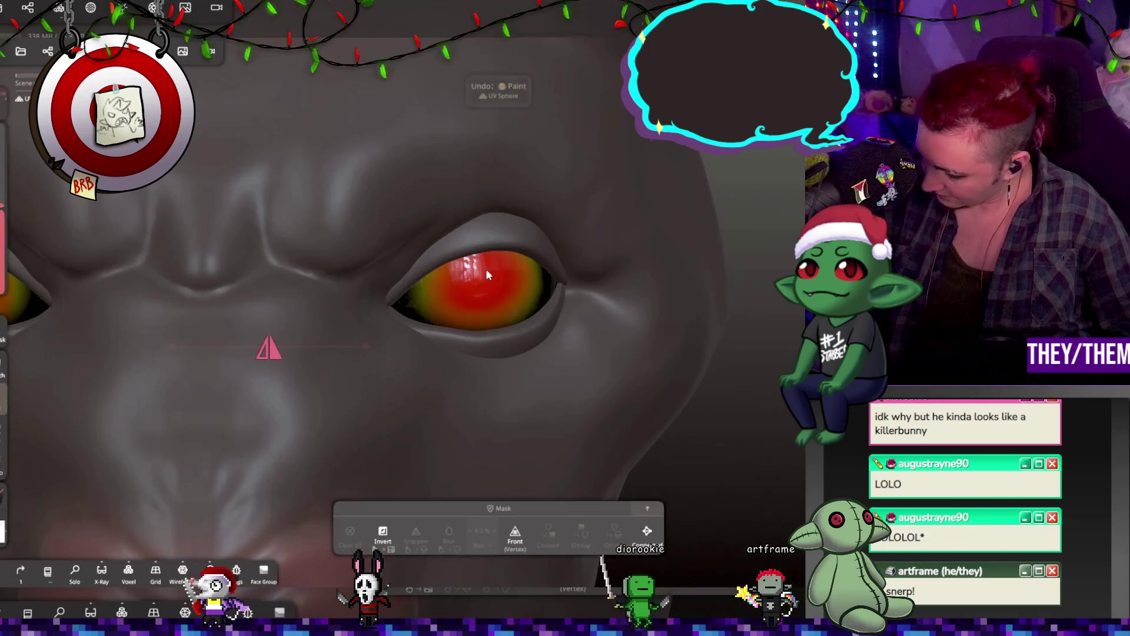
# Undo the last eye stroke and remesh the eye sphere, accepting the multiresolution loss
pyautogui.hotkey('ctrl', 'z')
pyautogui.click(90, 7)
pyautogui.click(59, 7)
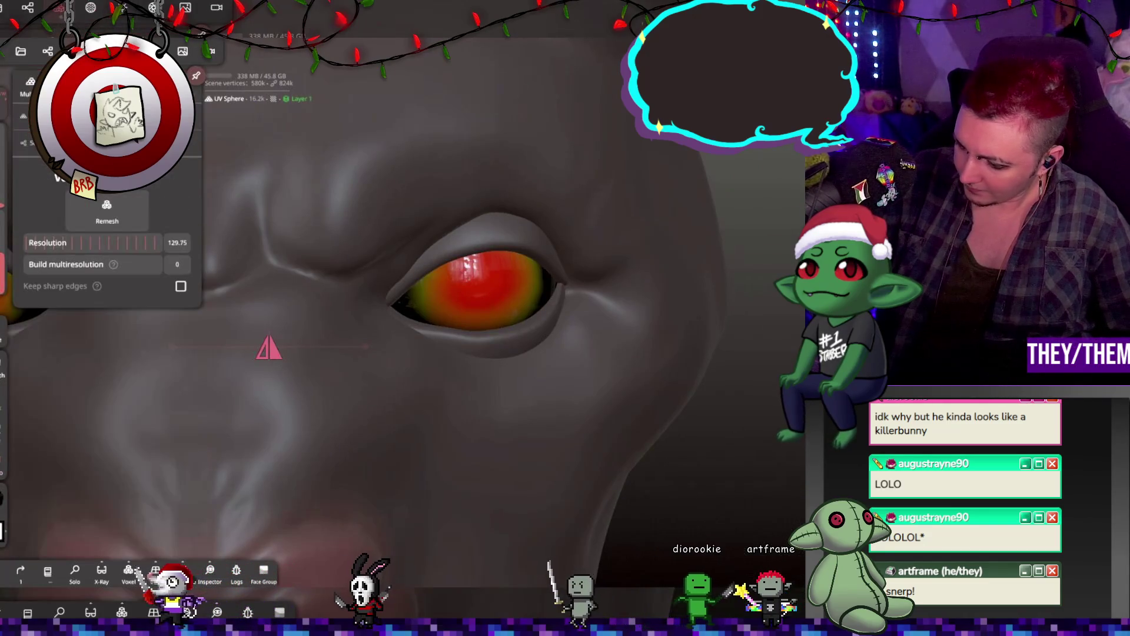
pyautogui.click(106, 210)
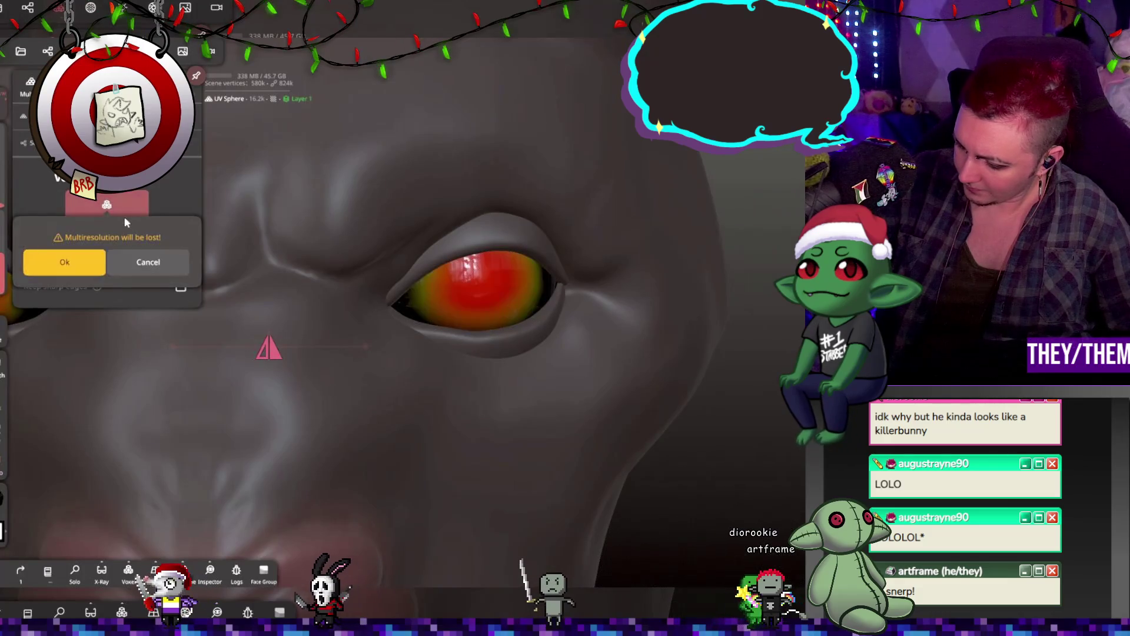
pyautogui.click(38, 260)
pyautogui.press('Escape')
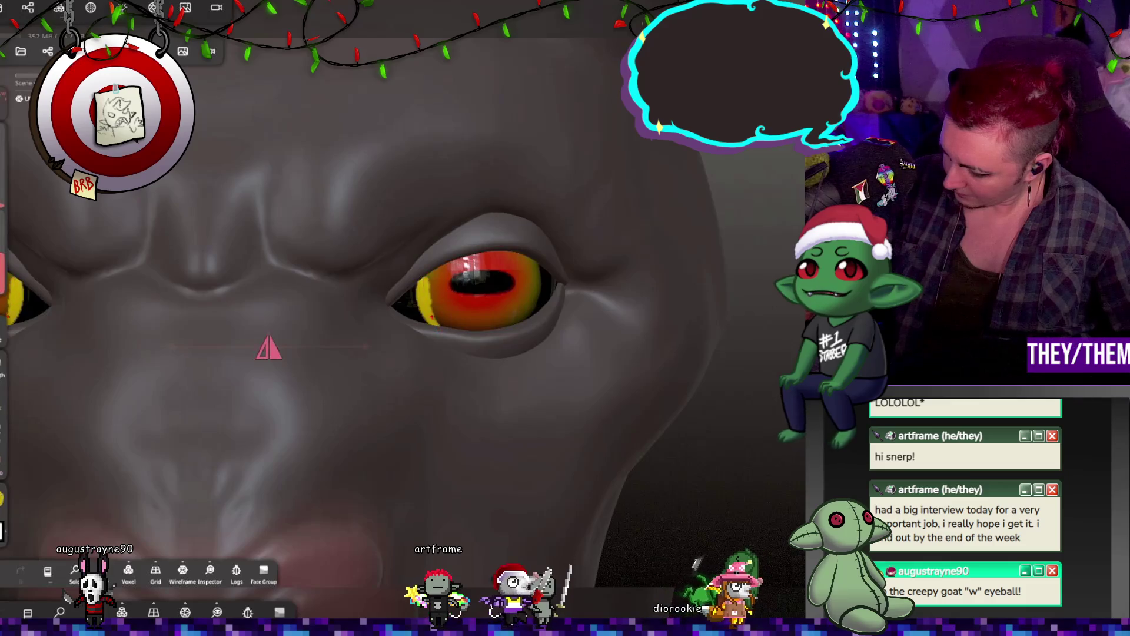
# Redo the yellow ring around the iris edge, then look over the face and snout
pyautogui.hotkey('ctrl', 'z')
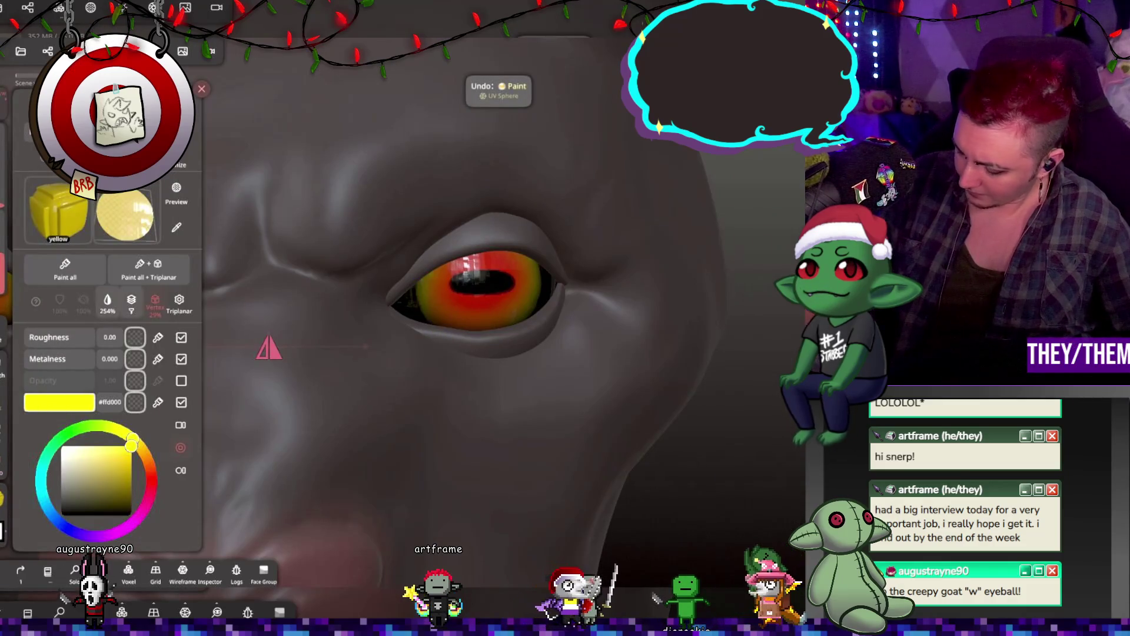
pyautogui.moveTo(430, 283)
pyautogui.mouseDown()
pyautogui.moveTo(421, 297)
pyautogui.moveTo(436, 322)
pyautogui.mouseUp()
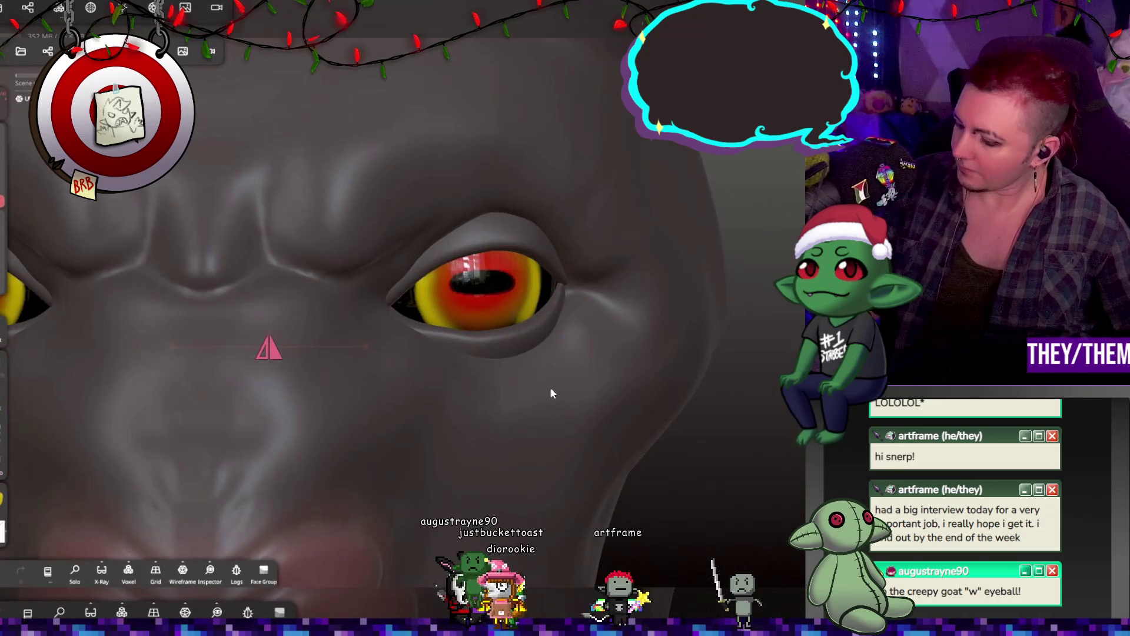
pyautogui.moveTo(601, 353)
pyautogui.mouseDown(button='right')
pyautogui.moveTo(470, 353)
pyautogui.moveTo(577, 369)
pyautogui.moveTo(550, 371)
pyautogui.moveTo(635, 365)
pyautogui.moveTo(443, 376)
pyautogui.moveTo(443, 367)
pyautogui.moveTo(670, 376)
pyautogui.moveTo(724, 351)
pyautogui.moveTo(732, 311)
pyautogui.moveTo(674, 315)
pyautogui.moveTo(512, 386)
pyautogui.moveTo(489, 350)
pyautogui.moveTo(504, 346)
pyautogui.mouseUp(button='right')
pyautogui.scroll(-3, 553, 372)
pyautogui.scroll(6, 506, 386)
pyautogui.moveTo(297, 222); pyautogui.dragTo(319, 252, button='right')
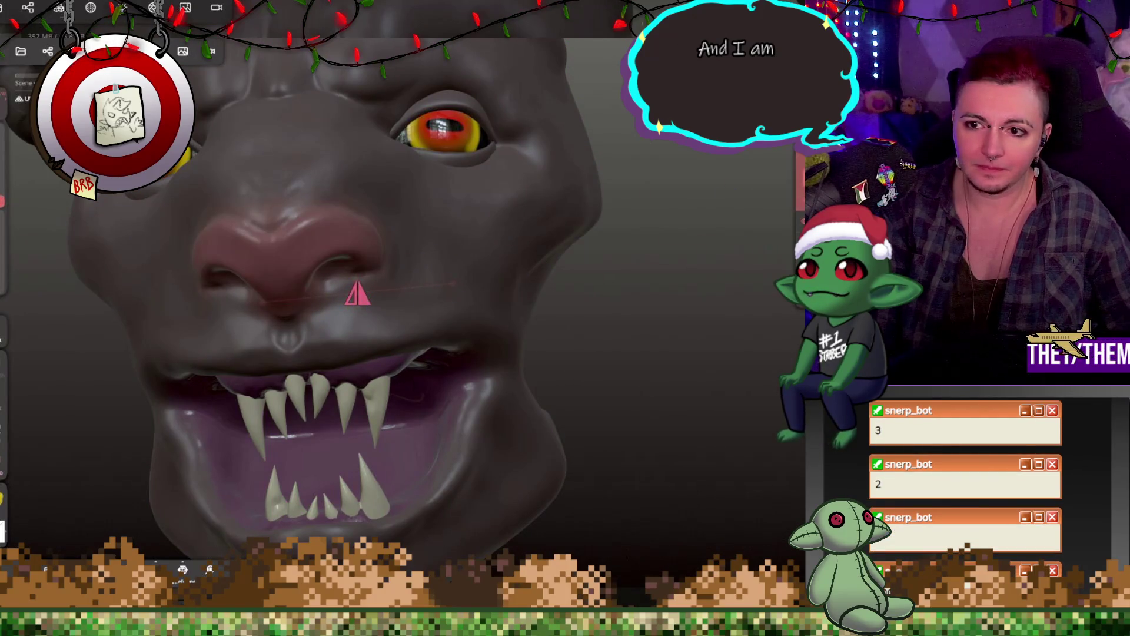
# Set the paint colour to dark red #3a0014 and undo the red paint on the eyes
pyautogui.scroll(5, 249, 265)
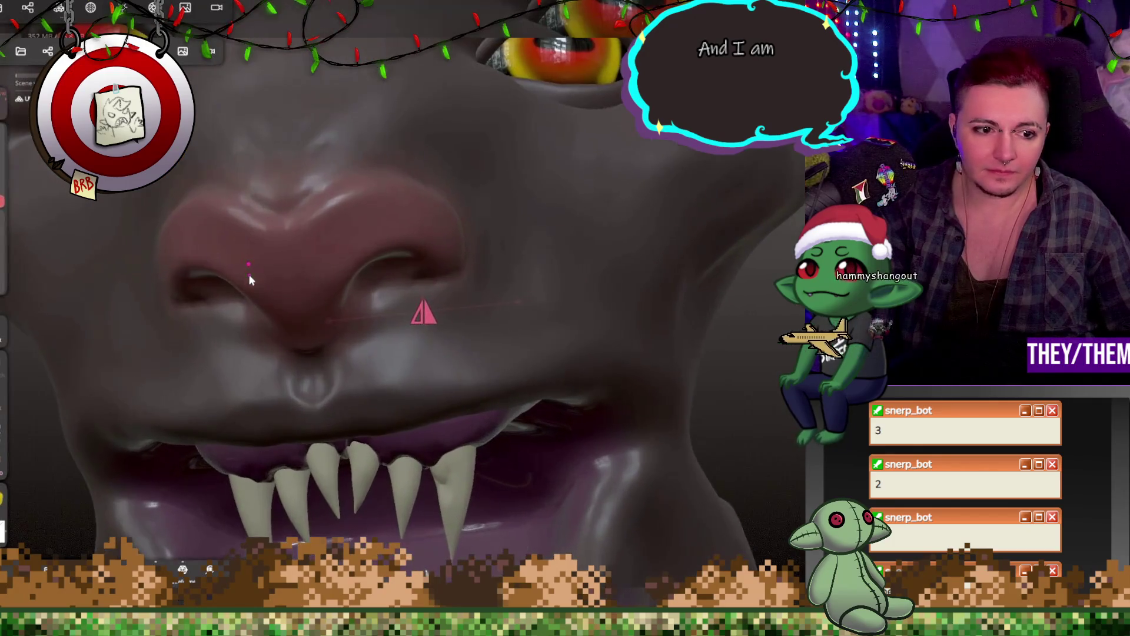
pyautogui.click(3, 497)
pyautogui.click(131, 503)
pyautogui.click(147, 503)
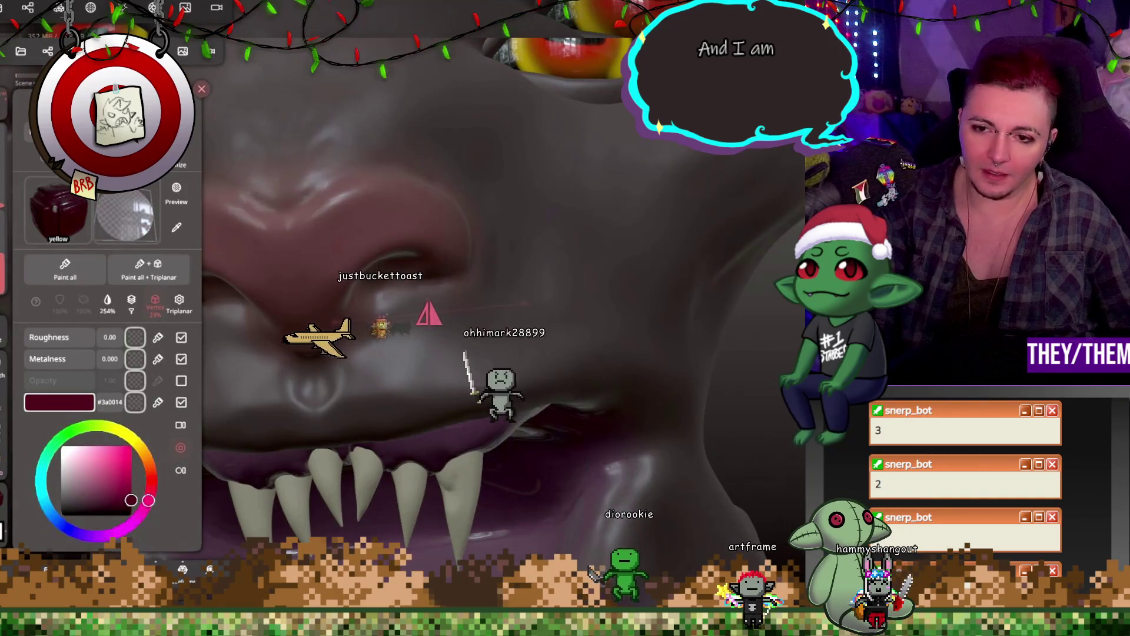
pyautogui.click(204, 466)
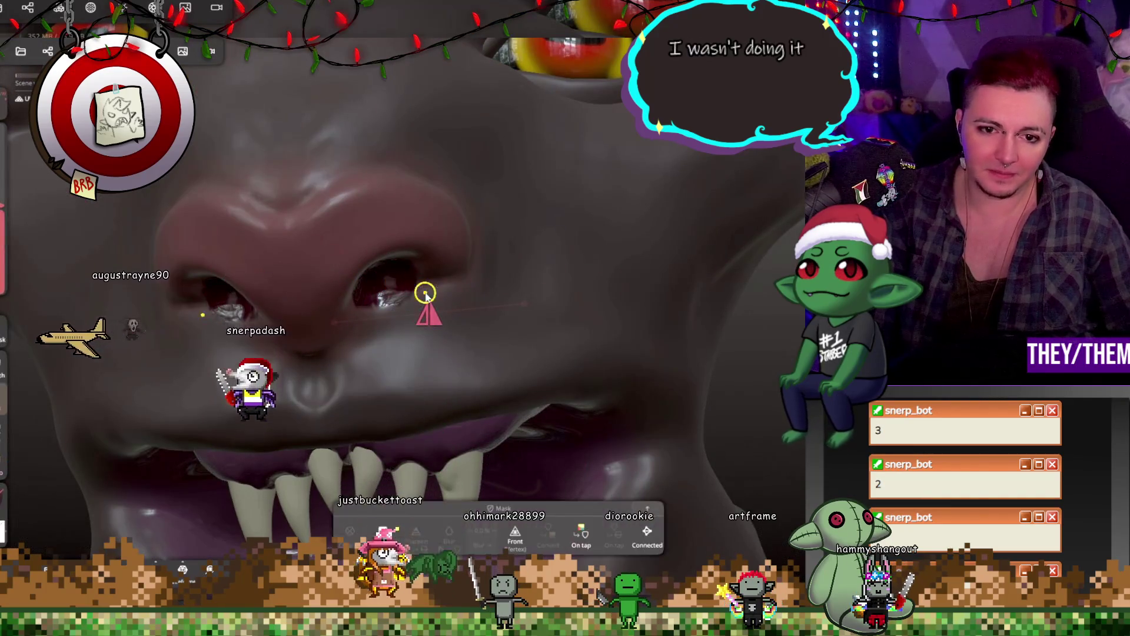
pyautogui.hotkey('ctrl', 'z')
# Turn roughness painting on and undo the last paint stroke, closing in on the nostril
pyautogui.click(6, 274)
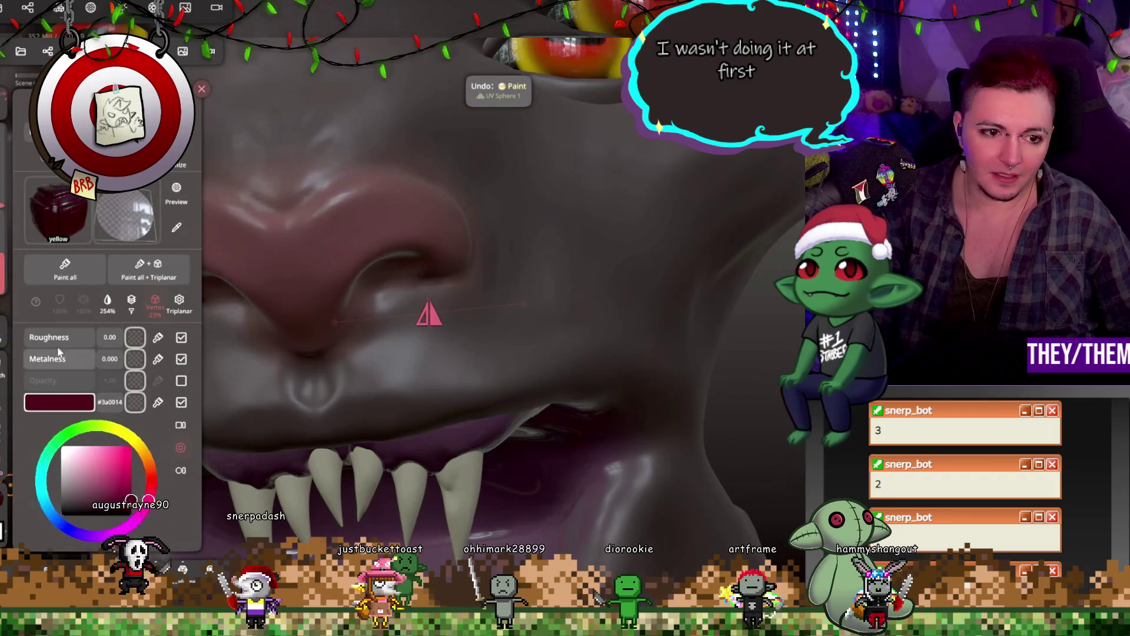
pyautogui.click(49, 336)
pyautogui.click(6, 274)
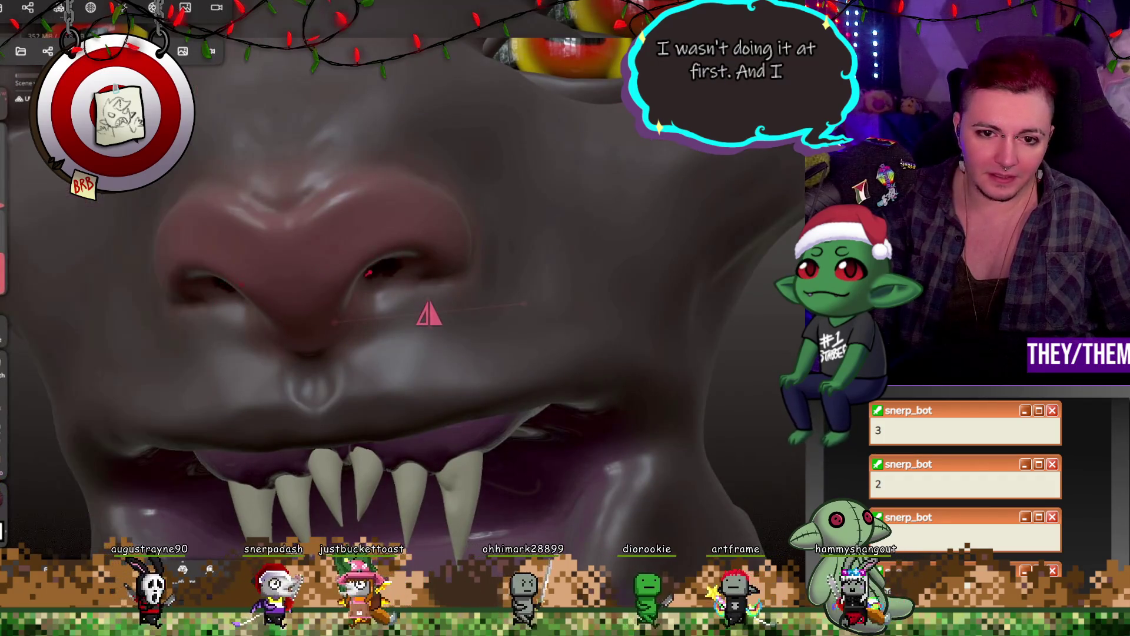
pyautogui.hotkey('ctrl', 'z')
pyautogui.moveTo(495, 271)
pyautogui.mouseDown(button='middle')
pyautogui.moveTo(344, 284)
pyautogui.moveTo(416, 270)
pyautogui.mouseUp(button='middle')
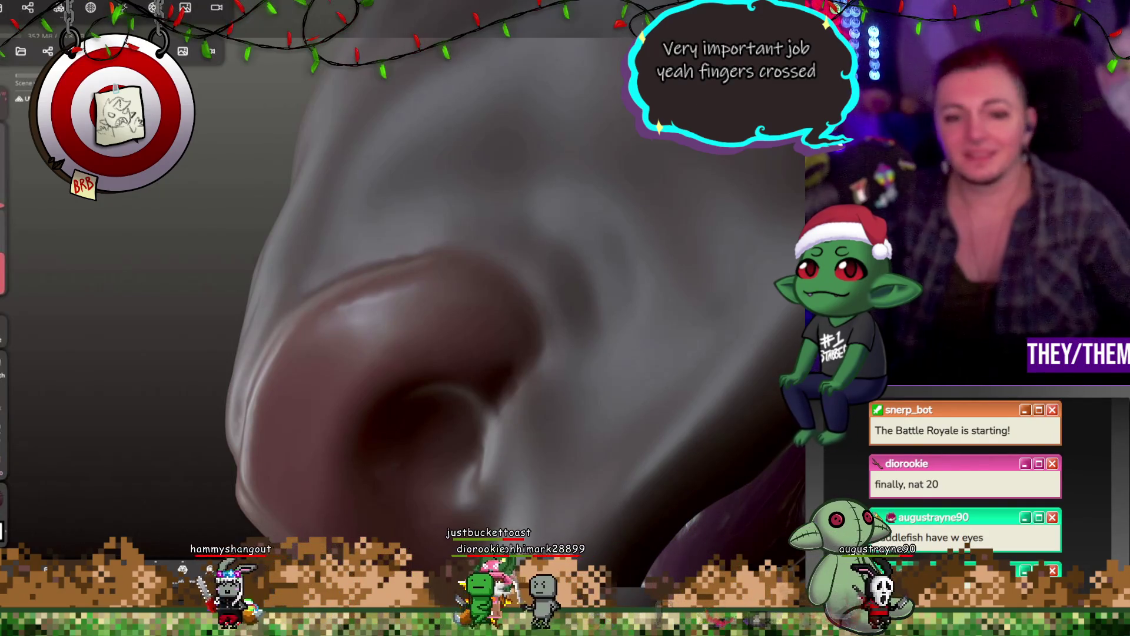
# Carve the nostril deeper, then view the nose and teeth face-on
pyautogui.moveTo(462, 419)
pyautogui.mouseDown()
pyautogui.moveTo(393, 478)
pyautogui.moveTo(453, 441)
pyautogui.moveTo(412, 465)
pyautogui.moveTo(423, 450)
pyautogui.mouseUp()
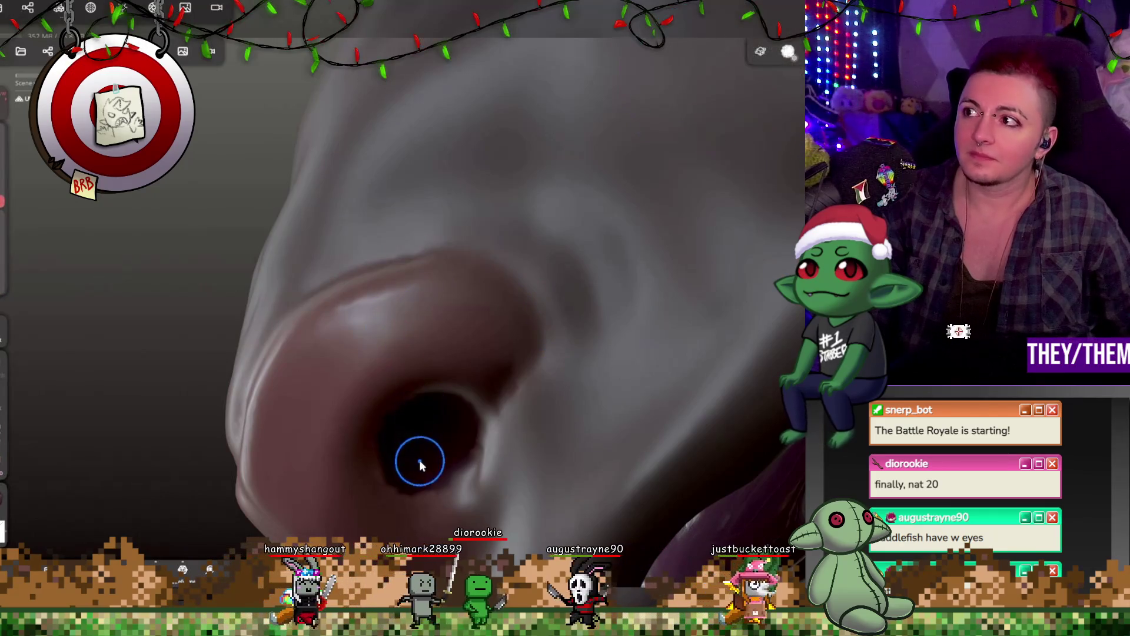
pyautogui.moveTo(474, 446)
pyautogui.mouseDown(button='middle')
pyautogui.moveTo(583, 457)
pyautogui.moveTo(530, 475)
pyautogui.moveTo(605, 320)
pyautogui.moveTo(572, 220)
pyautogui.mouseUp(button='middle')
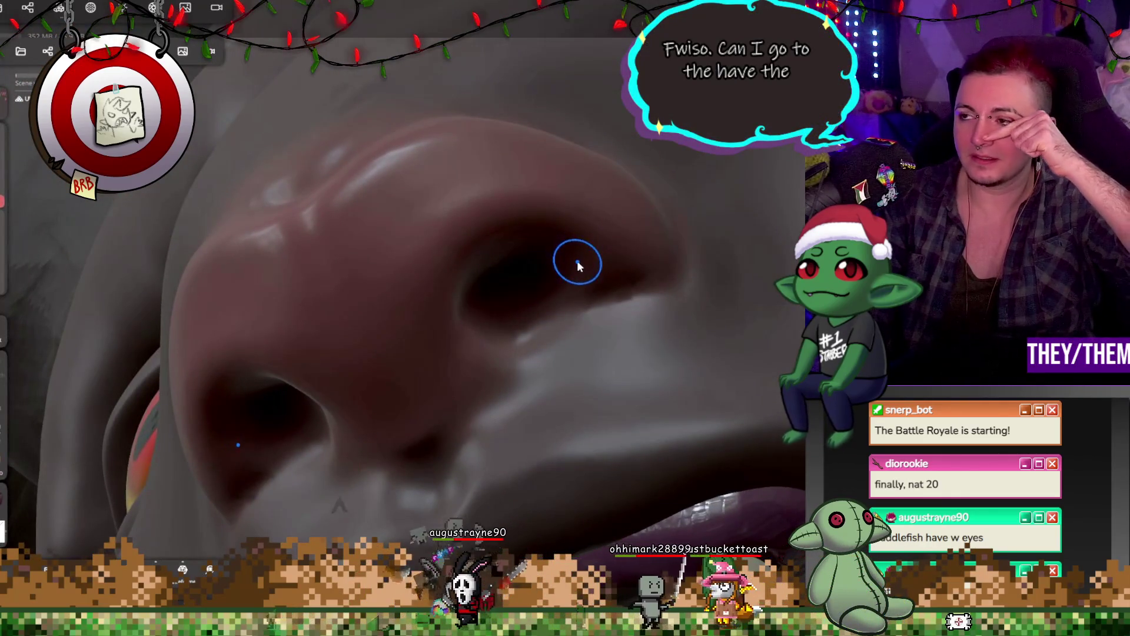
pyautogui.moveTo(623, 352)
pyautogui.mouseDown(button='middle')
pyautogui.moveTo(512, 396)
pyautogui.moveTo(560, 411)
pyautogui.moveTo(498, 401)
pyautogui.moveTo(540, 386)
pyautogui.moveTo(676, 403)
pyautogui.moveTo(656, 265)
pyautogui.moveTo(534, 416)
pyautogui.moveTo(458, 386)
pyautogui.moveTo(593, 392)
pyautogui.moveTo(534, 398)
pyautogui.moveTo(534, 379)
pyautogui.moveTo(697, 376)
pyautogui.moveTo(538, 399)
pyautogui.moveTo(664, 369)
pyautogui.moveTo(651, 394)
pyautogui.moveTo(626, 265)
pyautogui.moveTo(655, 243)
pyautogui.moveTo(579, 358)
pyautogui.moveTo(559, 266)
pyautogui.moveTo(556, 320)
pyautogui.mouseUp(button='middle')
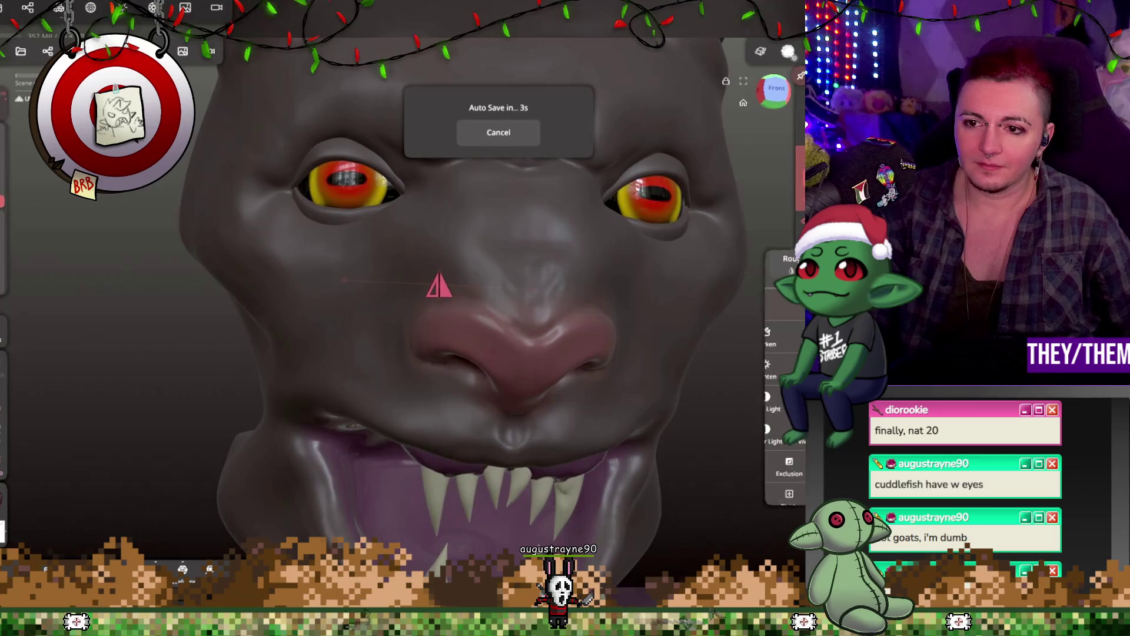
pyautogui.moveTo(706, 414)
pyautogui.mouseDown(button='middle')
pyautogui.moveTo(657, 353)
pyautogui.moveTo(682, 351)
pyautogui.moveTo(512, 300)
pyautogui.mouseUp(button='middle')
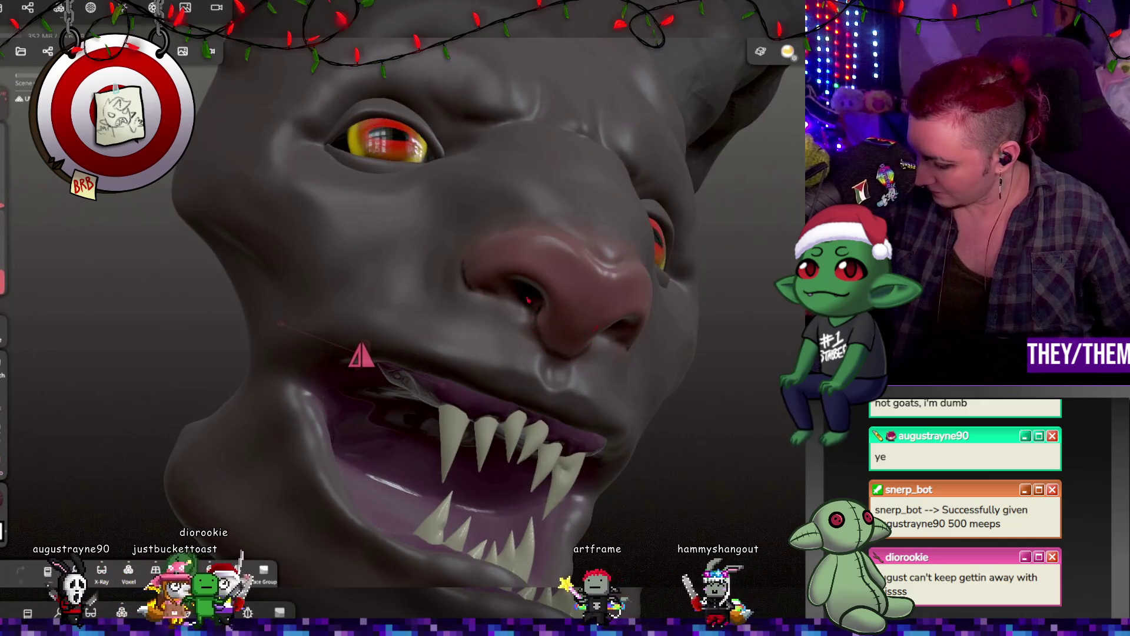
pyautogui.moveTo(361, 355)
pyautogui.mouseDown(button='middle')
pyautogui.moveTo(532, 212)
pyautogui.moveTo(628, 213)
pyautogui.mouseUp(button='middle')
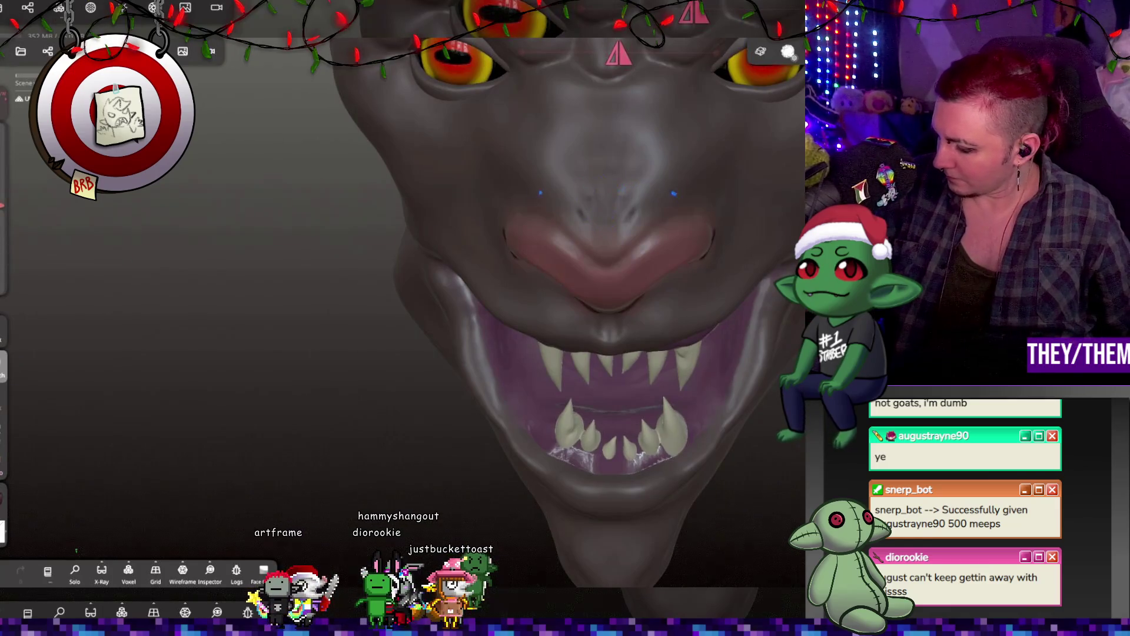
pyautogui.moveTo(589, 176); pyautogui.dragTo(471, 200)
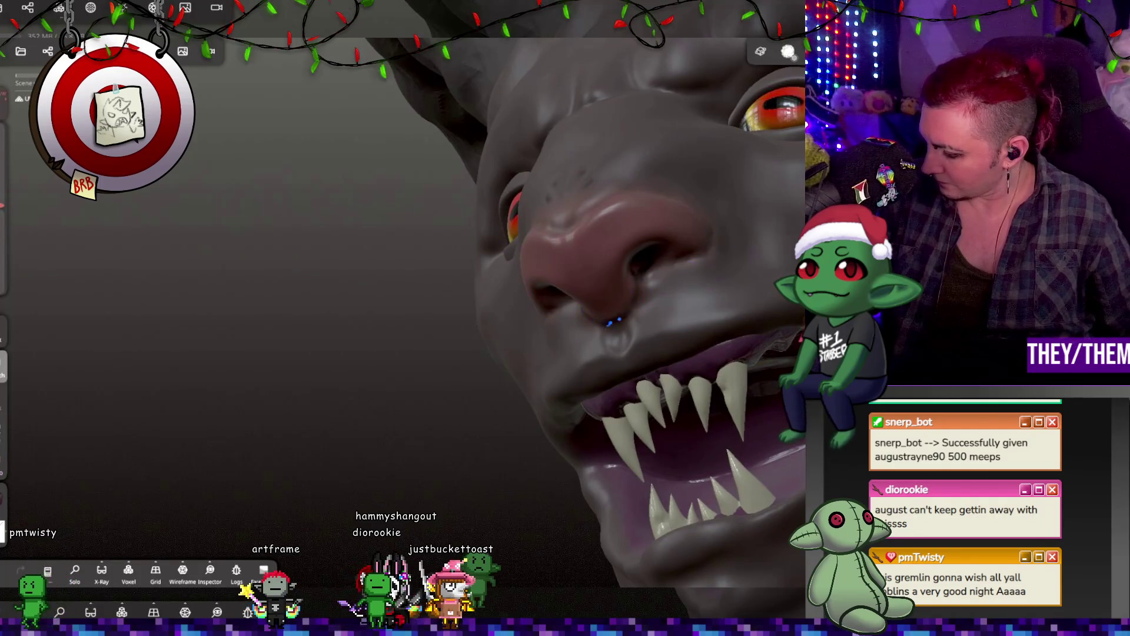
pyautogui.moveTo(559, 364)
pyautogui.mouseDown()
pyautogui.moveTo(504, 348)
pyautogui.moveTo(457, 311)
pyautogui.moveTo(608, 227)
pyautogui.moveTo(789, 242)
pyautogui.moveTo(661, 164)
pyautogui.moveTo(416, 197)
pyautogui.moveTo(477, 187)
pyautogui.mouseUp()
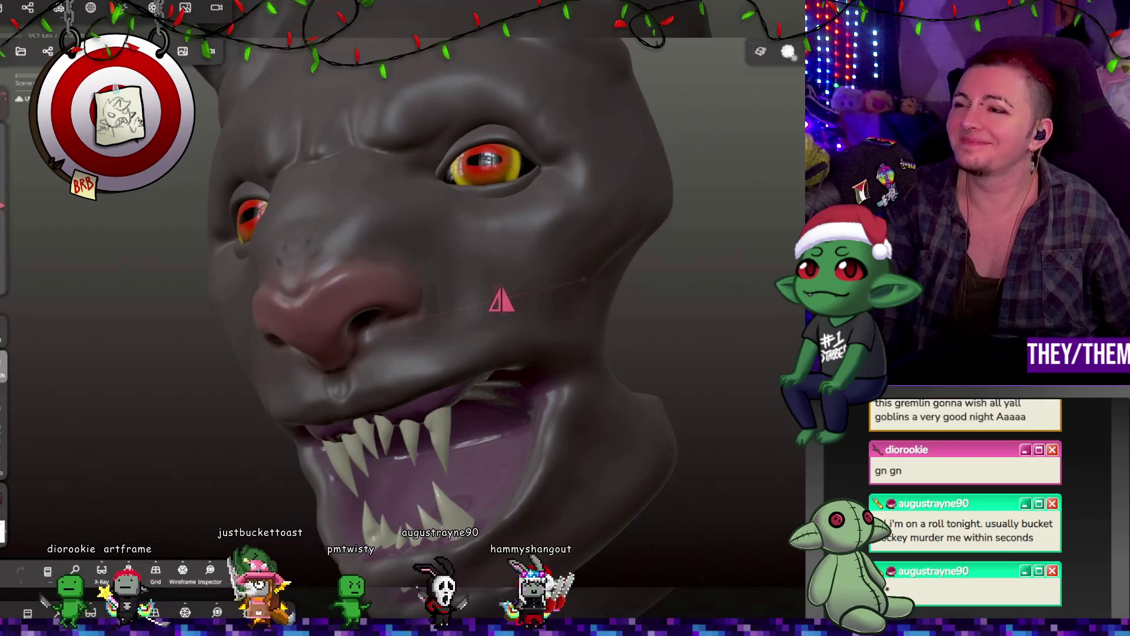
pyautogui.moveTo(689, 262)
pyautogui.mouseDown()
pyautogui.moveTo(708, 339)
pyautogui.moveTo(772, 366)
pyautogui.moveTo(387, 319)
pyautogui.mouseUp()
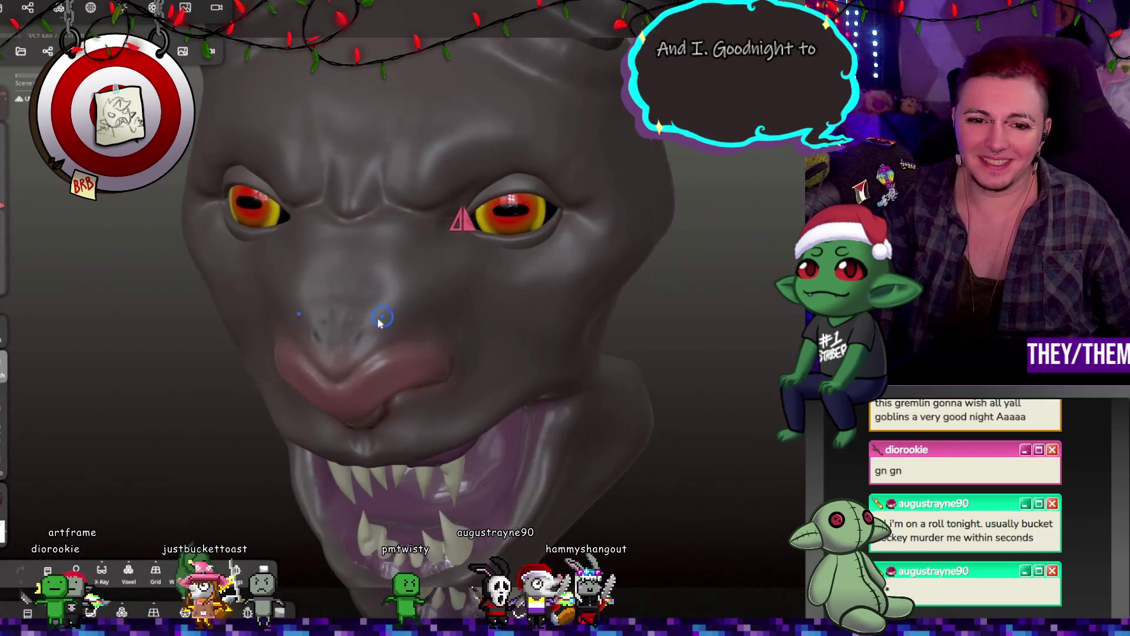
pyautogui.moveTo(543, 333)
pyautogui.mouseDown(button='right')
pyautogui.moveTo(605, 227)
pyautogui.moveTo(562, 281)
pyautogui.mouseUp(button='right')
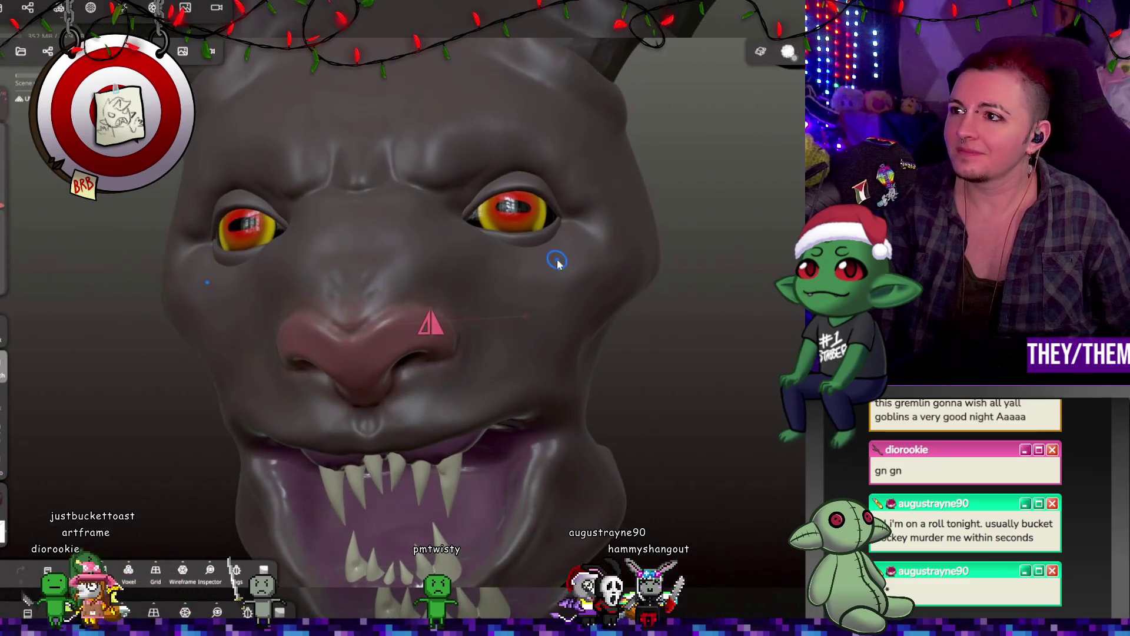
# Undo the eye paint, then orbit around the head back to a front view
pyautogui.moveTo(558, 262)
pyautogui.mouseDown(button='right')
pyautogui.moveTo(507, 306)
pyautogui.moveTo(599, 305)
pyautogui.moveTo(510, 348)
pyautogui.moveTo(522, 303)
pyautogui.mouseUp(button='right')
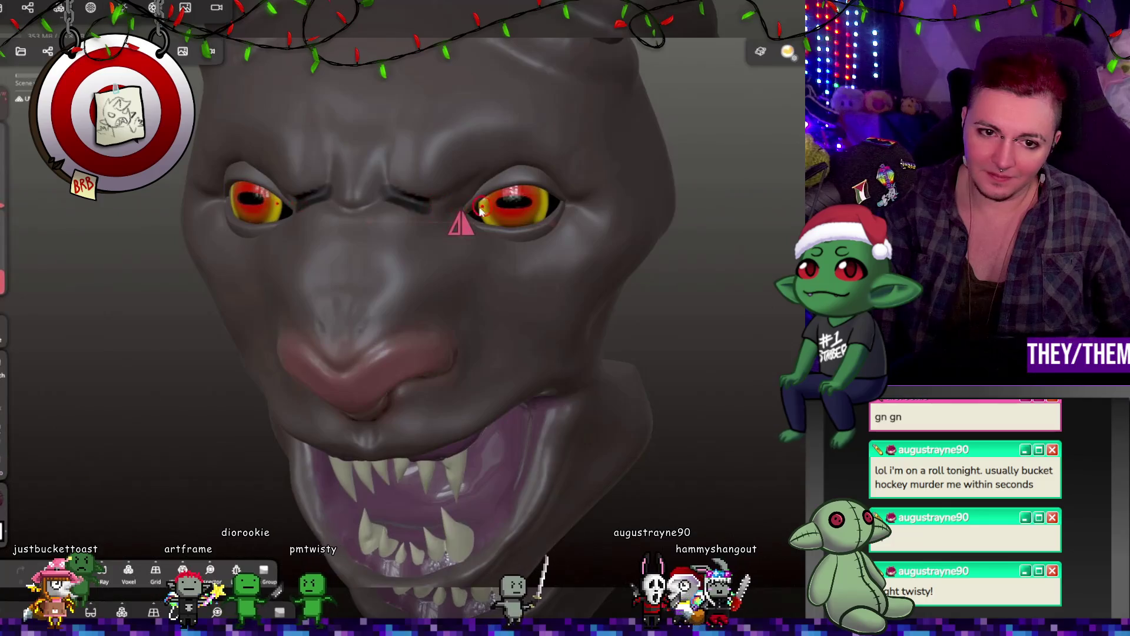
pyautogui.hotkey('ctrl', 'z')
pyautogui.click(2, 497)
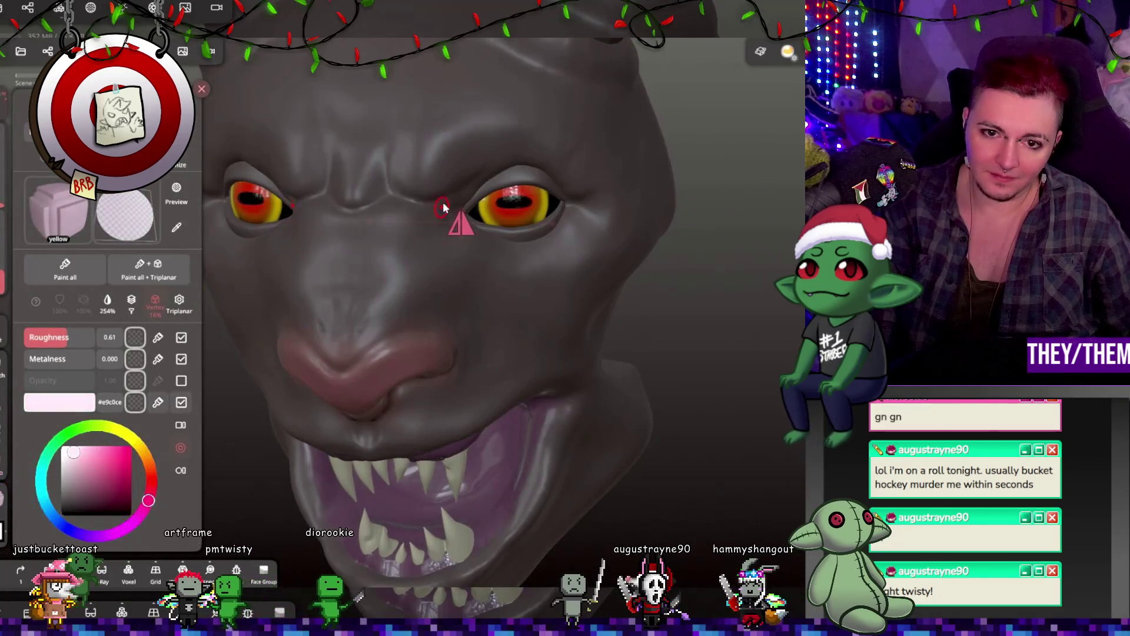
pyautogui.click(398, 191)
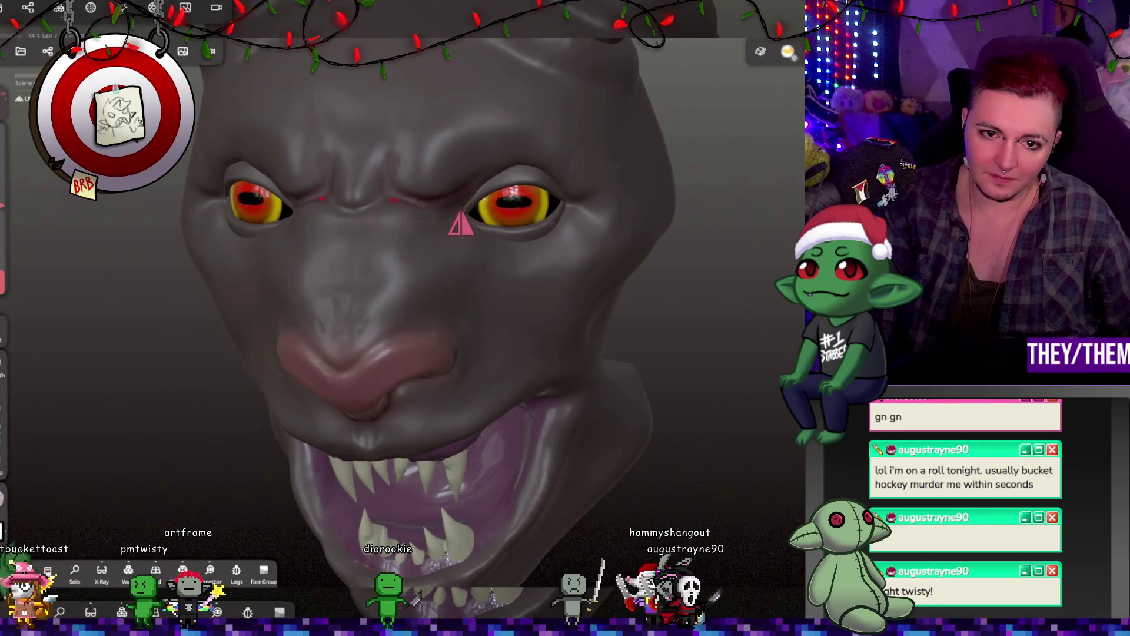
pyautogui.moveTo(461, 226)
pyautogui.mouseDown(button='middle')
pyautogui.moveTo(442, 222)
pyautogui.moveTo(521, 263)
pyautogui.mouseUp(button='middle')
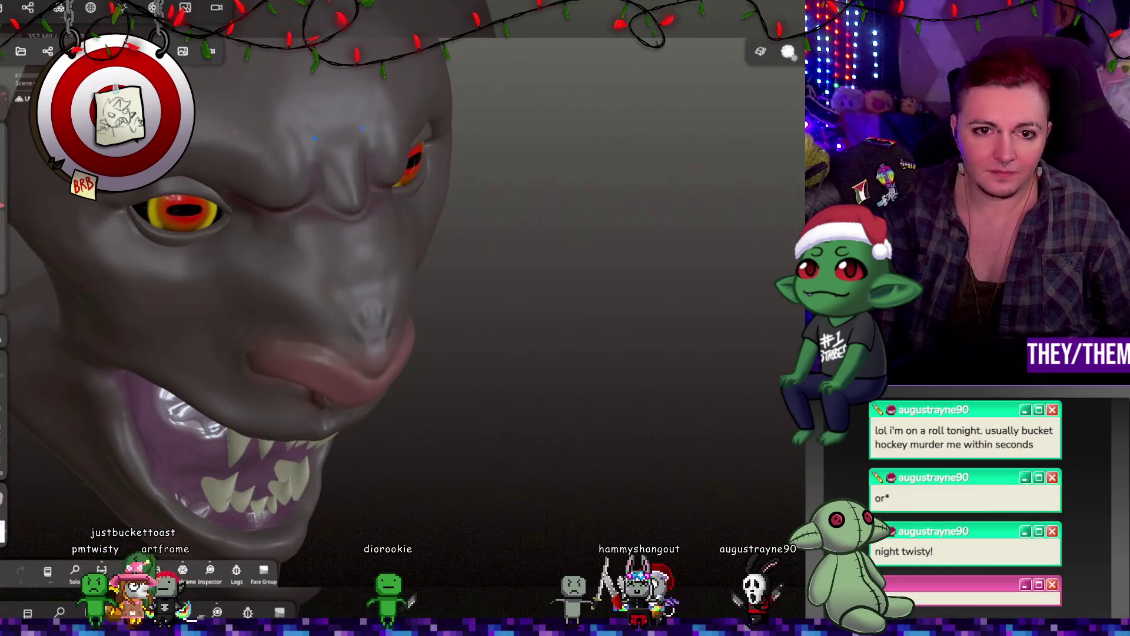
pyautogui.moveTo(405, 235); pyautogui.dragTo(332, 177, button='middle')
pyautogui.moveTo(529, 247)
pyautogui.mouseDown(button='middle')
pyautogui.moveTo(580, 270)
pyautogui.moveTo(574, 252)
pyautogui.moveTo(609, 324)
pyautogui.moveTo(683, 332)
pyautogui.moveTo(542, 272)
pyautogui.moveTo(456, 346)
pyautogui.moveTo(480, 465)
pyautogui.mouseUp(button='middle')
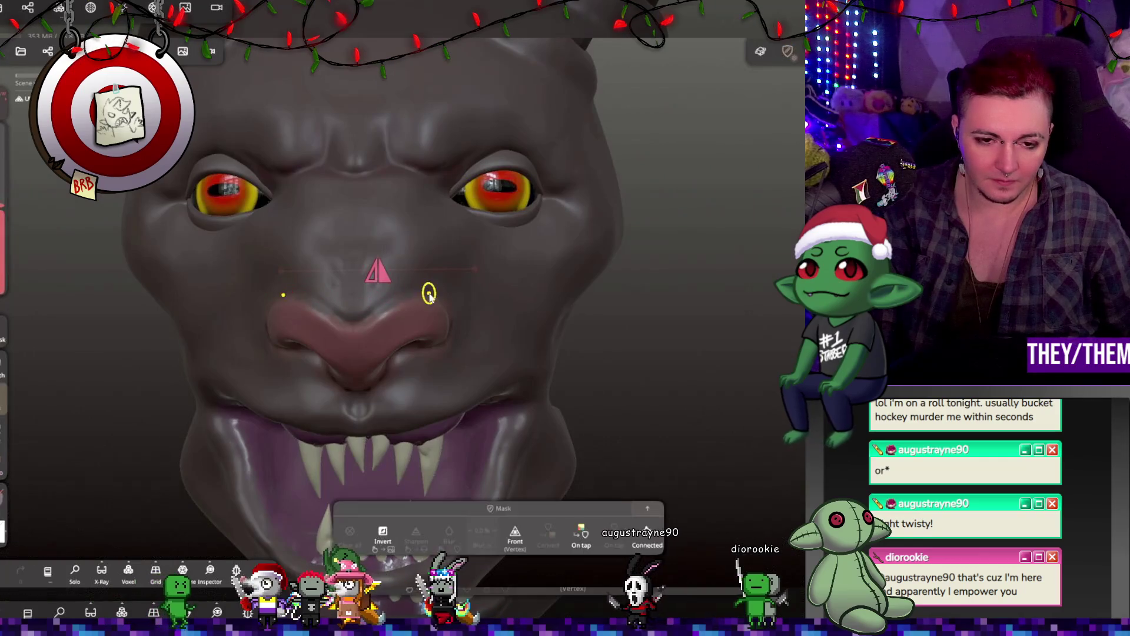
# Undo three stray red paint strokes around the nose, checking the snout from several angles
pyautogui.hotkey('ctrl', 'z')
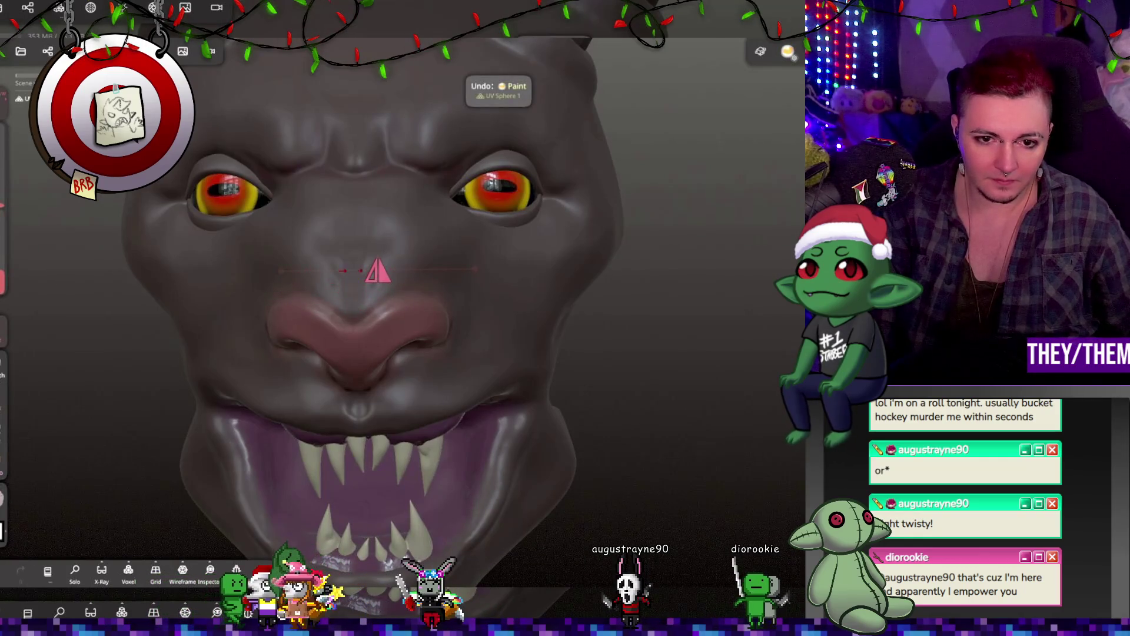
pyautogui.moveTo(442, 284)
pyautogui.mouseDown(button='right')
pyautogui.moveTo(482, 336)
pyautogui.moveTo(418, 373)
pyautogui.mouseUp(button='right')
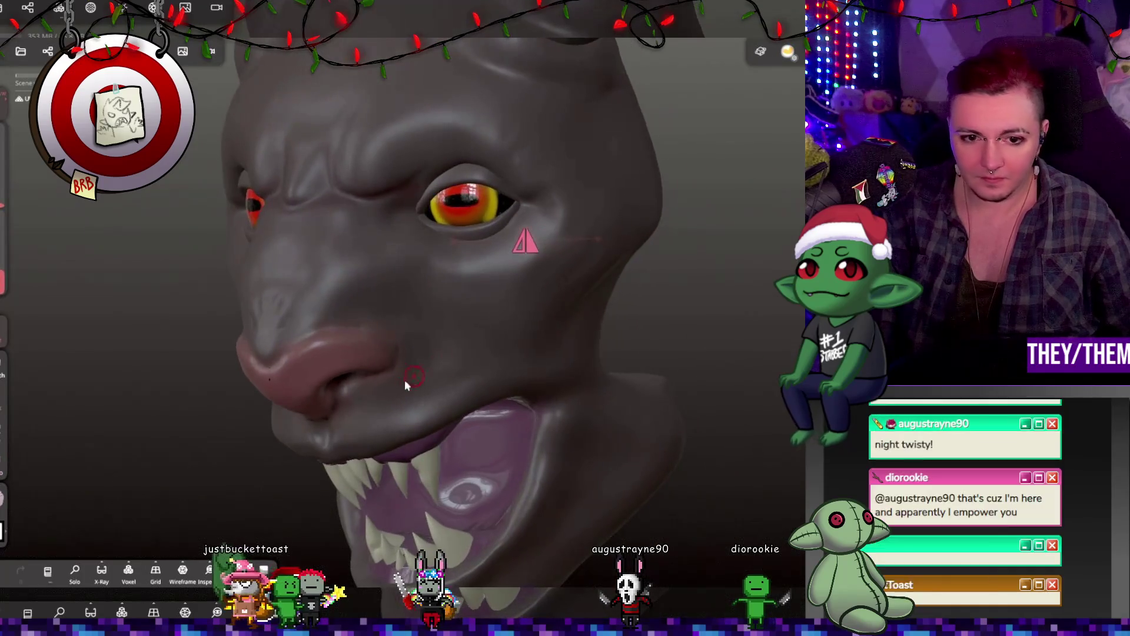
pyautogui.moveTo(676, 353)
pyautogui.mouseDown(button='right')
pyautogui.moveTo(609, 328)
pyautogui.moveTo(546, 269)
pyautogui.moveTo(523, 420)
pyautogui.moveTo(567, 422)
pyautogui.moveTo(425, 436)
pyautogui.moveTo(429, 390)
pyautogui.moveTo(507, 425)
pyautogui.moveTo(487, 459)
pyautogui.moveTo(541, 468)
pyautogui.moveTo(504, 499)
pyautogui.moveTo(492, 368)
pyautogui.moveTo(559, 403)
pyautogui.moveTo(633, 378)
pyautogui.moveTo(578, 396)
pyautogui.moveTo(629, 361)
pyautogui.moveTo(532, 390)
pyautogui.moveTo(299, 203)
pyautogui.moveTo(329, 195)
pyautogui.mouseUp(button='right')
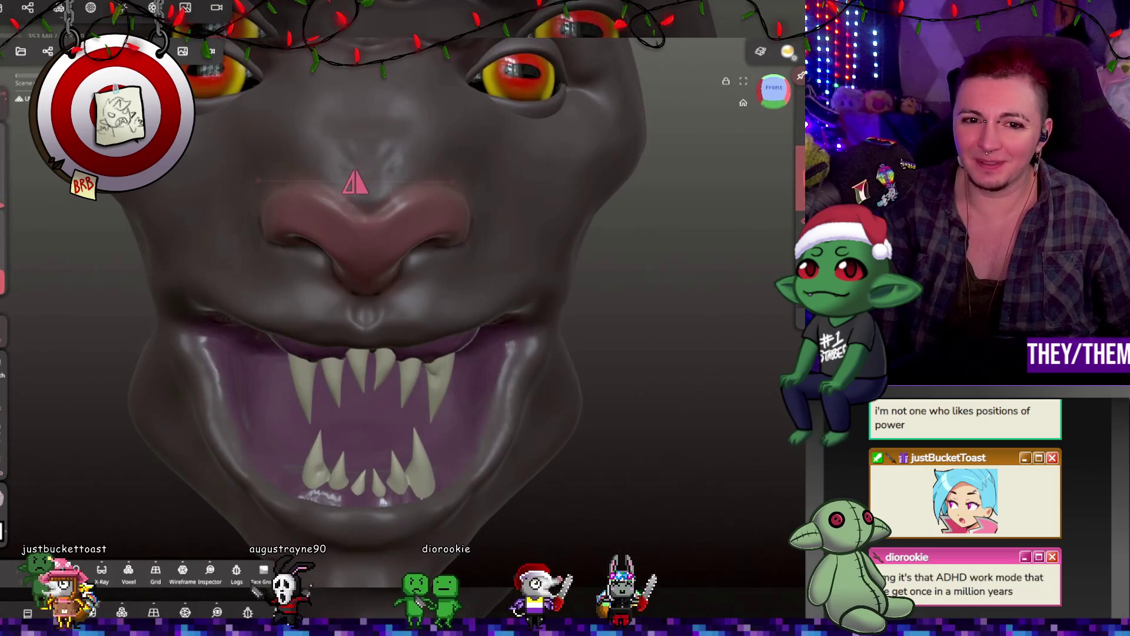
pyautogui.moveTo(469, 278); pyautogui.dragTo(396, 273, button='middle')
pyautogui.hotkey('ctrl', 'z')
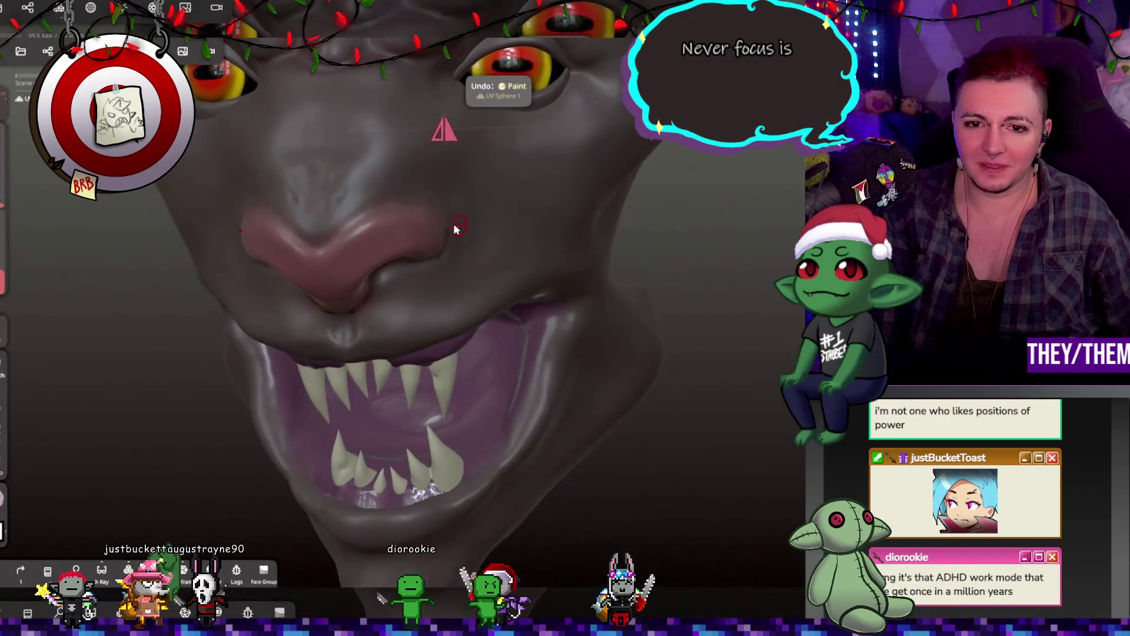
pyautogui.moveTo(451, 246); pyautogui.dragTo(584, 263, button='middle')
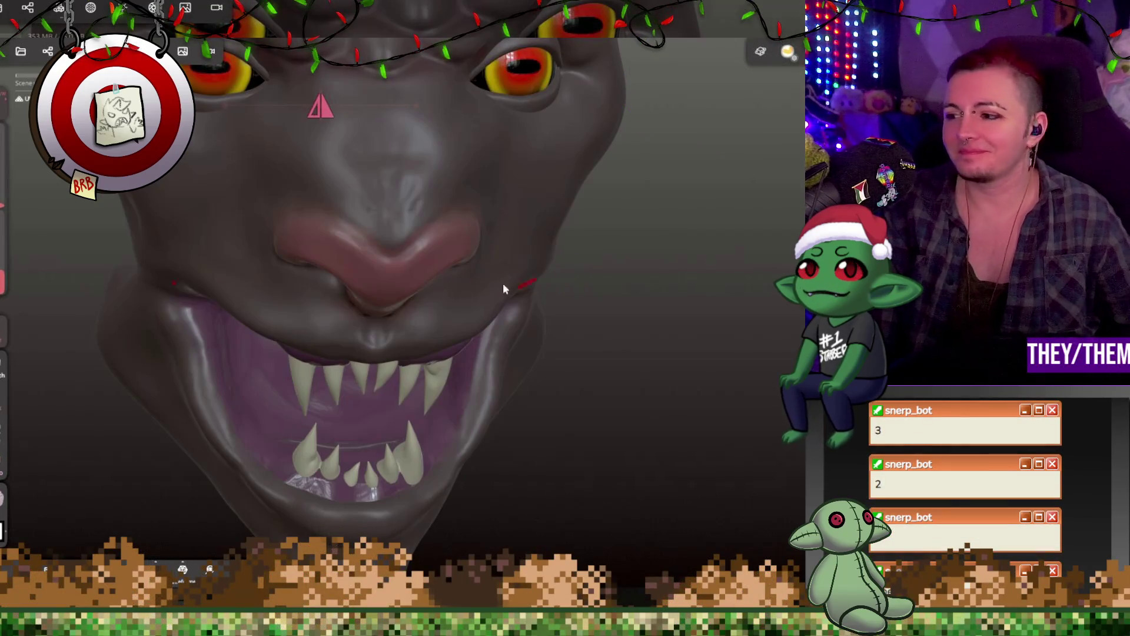
pyautogui.moveTo(614, 226)
pyautogui.mouseDown()
pyautogui.moveTo(540, 186)
pyautogui.moveTo(604, 159)
pyautogui.moveTo(372, 235)
pyautogui.mouseUp()
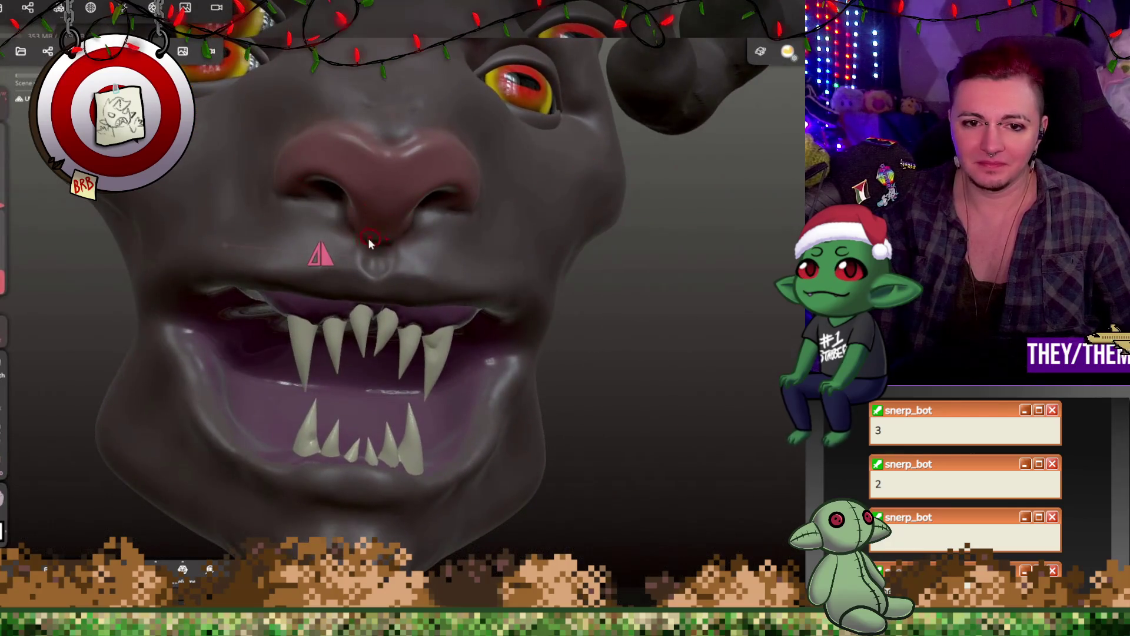
pyautogui.hotkey('ctrl', 'z')
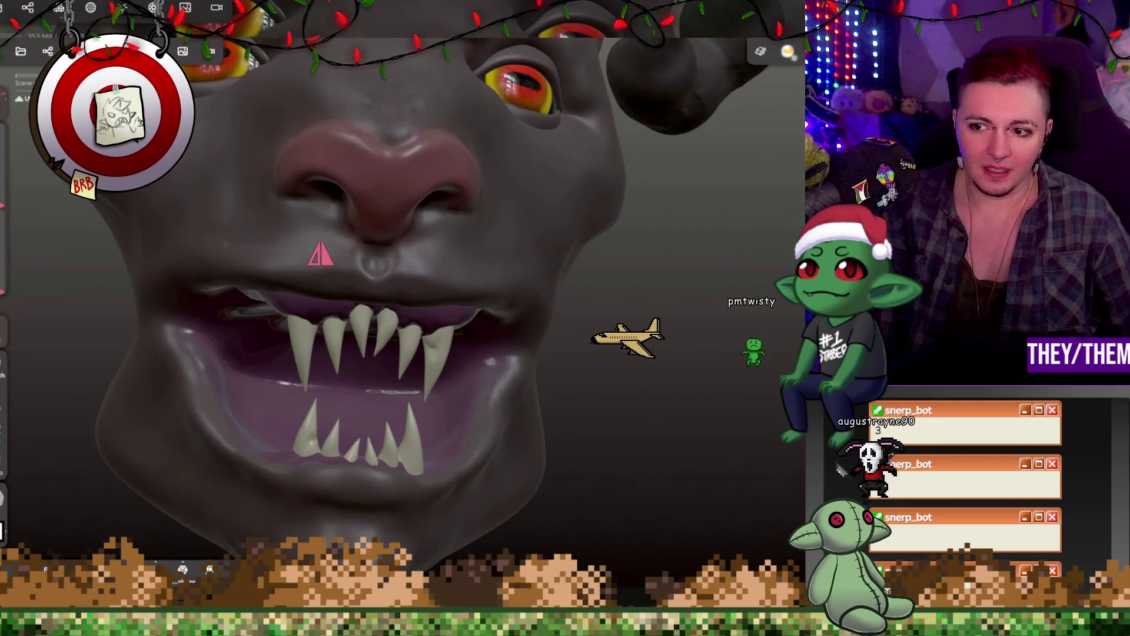
pyautogui.moveTo(390, 248)
pyautogui.mouseDown()
pyautogui.moveTo(609, 283)
pyautogui.moveTo(476, 345)
pyautogui.moveTo(578, 280)
pyautogui.moveTo(448, 217)
pyautogui.moveTo(463, 285)
pyautogui.moveTo(559, 329)
pyautogui.moveTo(763, 214)
pyautogui.mouseUp()
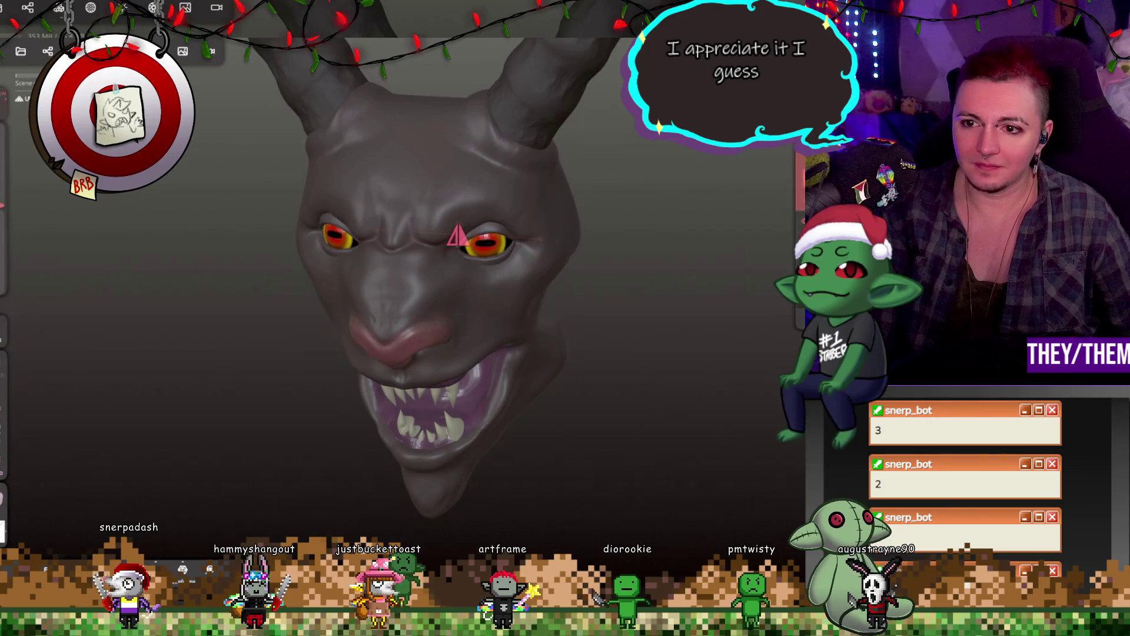
pyautogui.moveTo(550, 282); pyautogui.dragTo(625, 259)
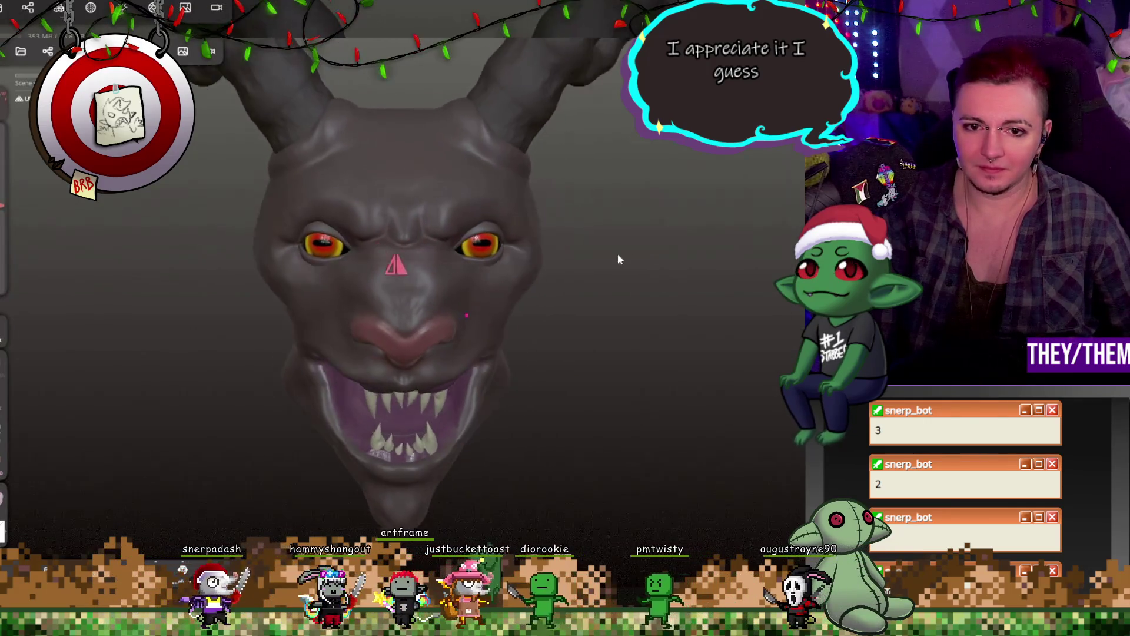
# Orbit around the head's side, profile and front, then reopen the paint colour and material settings
pyautogui.click(72, 480)
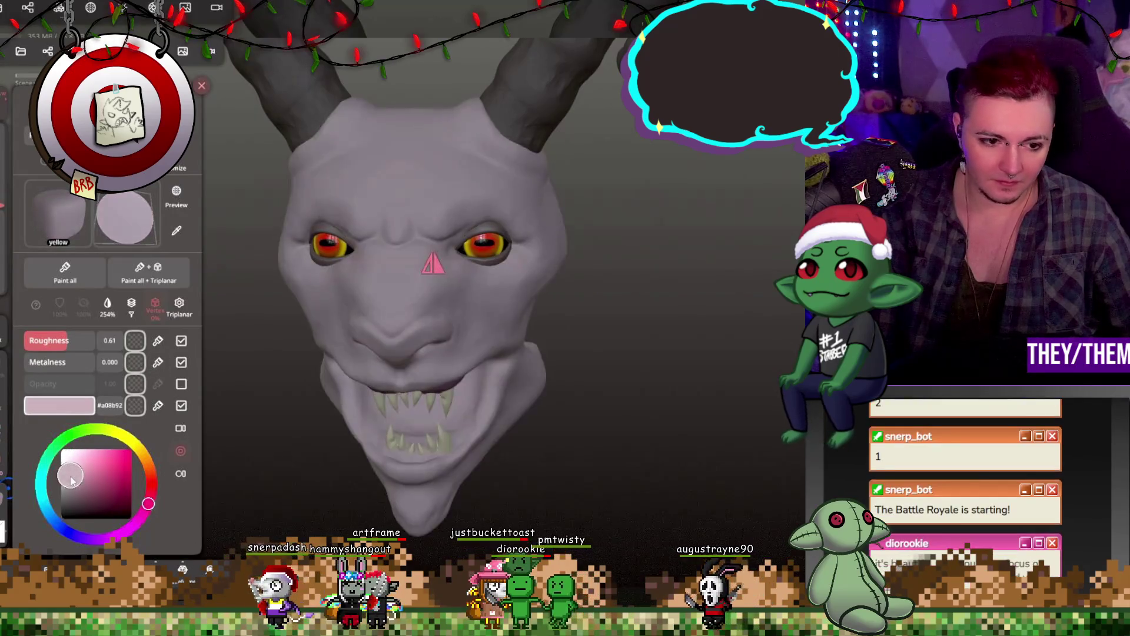
pyautogui.click(618, 367)
pyautogui.moveTo(618, 368); pyautogui.dragTo(380, 380)
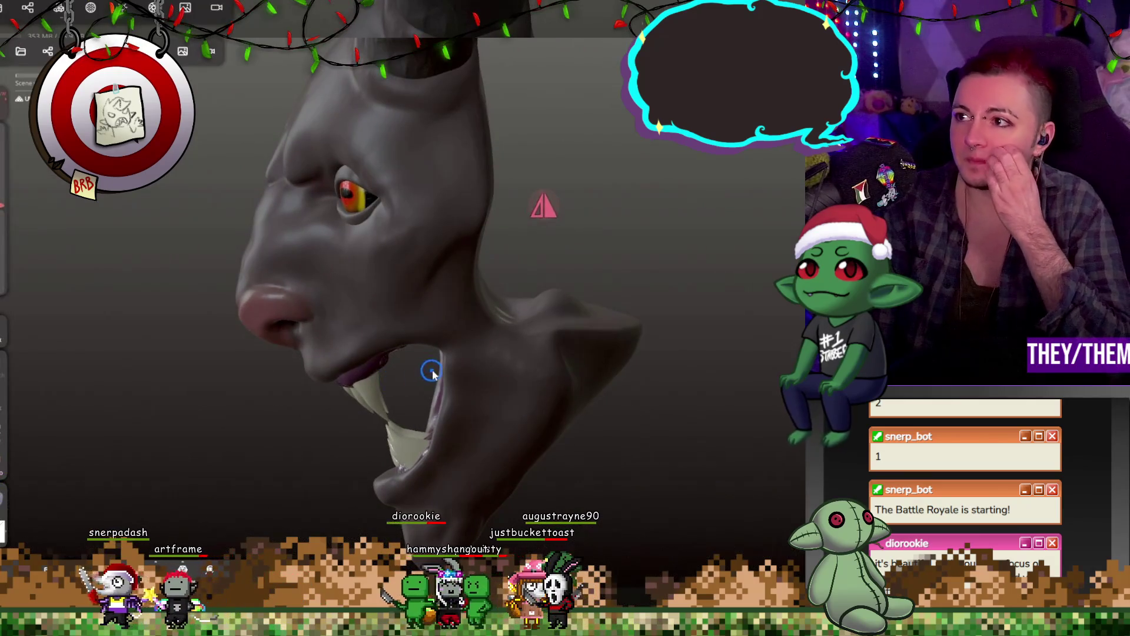
pyautogui.moveTo(598, 363)
pyautogui.mouseDown()
pyautogui.moveTo(655, 298)
pyautogui.moveTo(507, 346)
pyautogui.moveTo(599, 353)
pyautogui.moveTo(681, 383)
pyautogui.mouseUp()
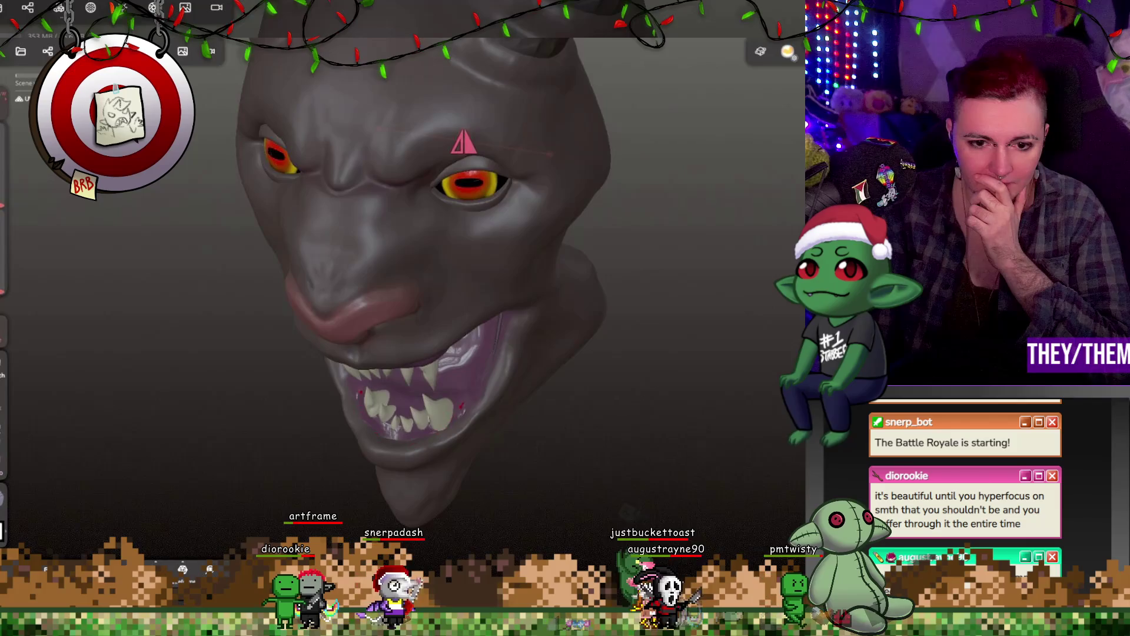
pyautogui.moveTo(491, 411)
pyautogui.mouseDown(button='middle')
pyautogui.moveTo(542, 311)
pyautogui.moveTo(535, 320)
pyautogui.mouseUp(button='middle')
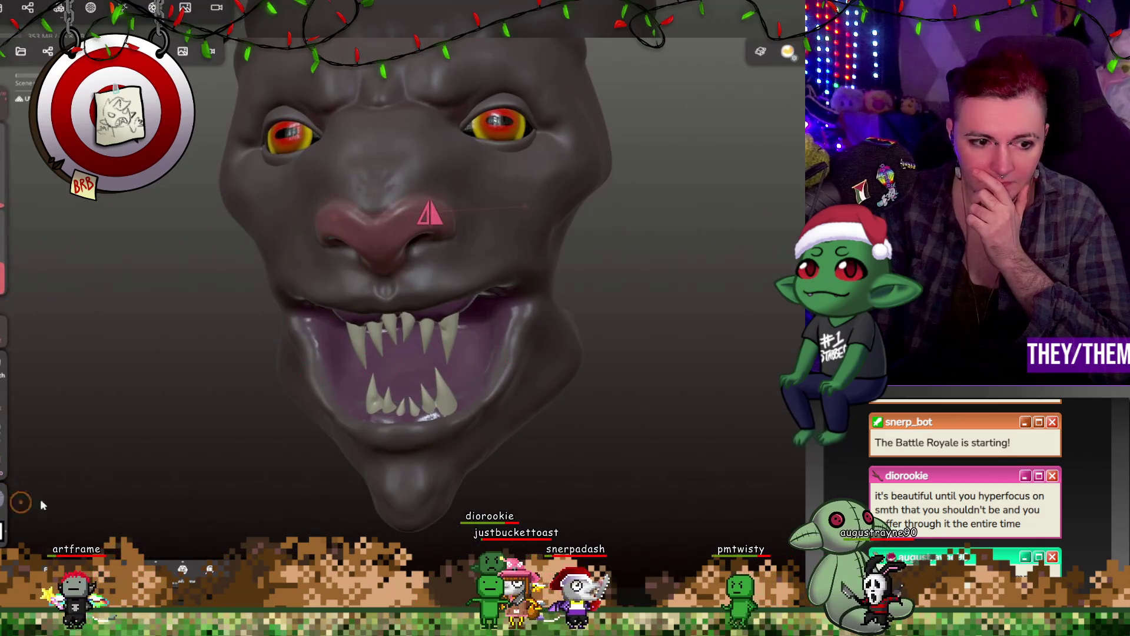
pyautogui.moveTo(801, 75)
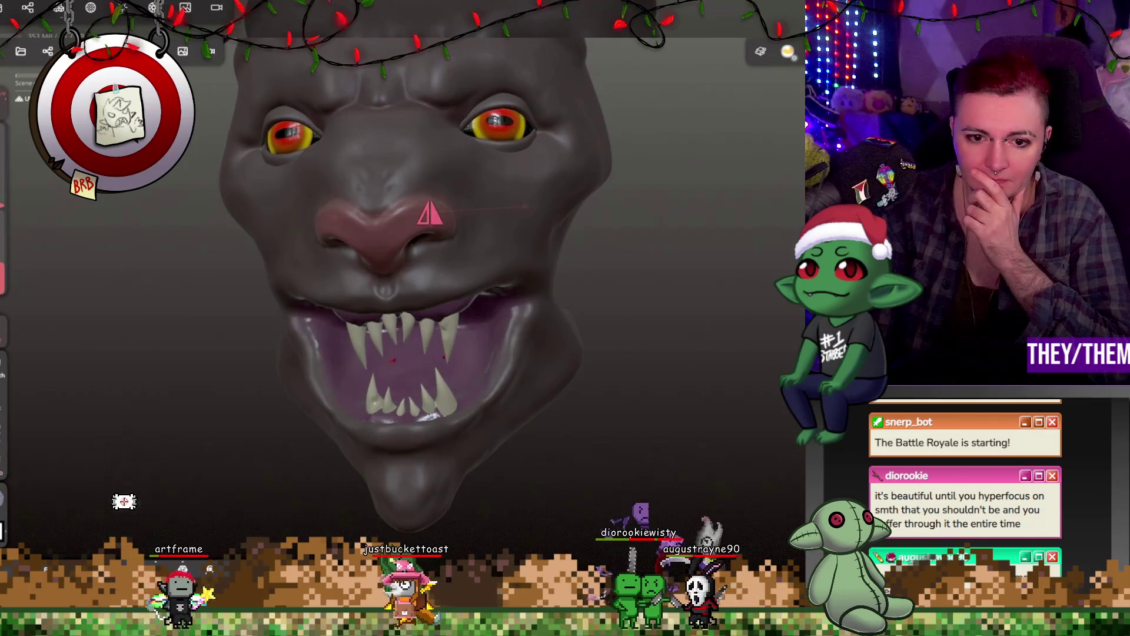
pyautogui.click(3, 529)
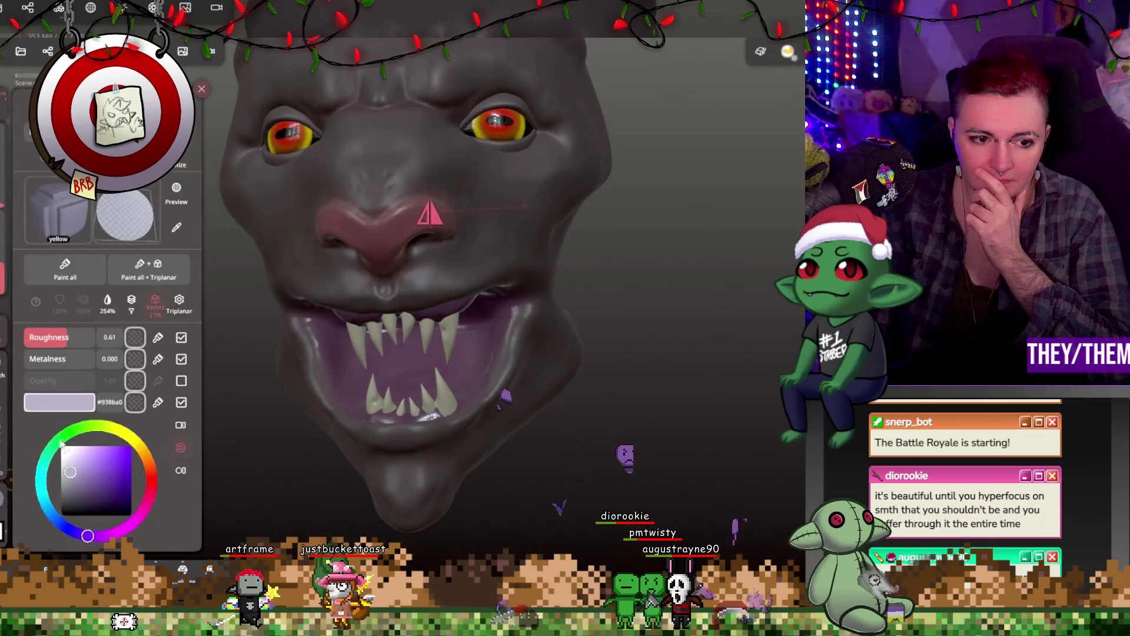
# Set the paint to a darker purple with roughness 0 and 48% intensity
pyautogui.moveTo(50, 357); pyautogui.dragTo(25, 352)
pyautogui.click(85, 488)
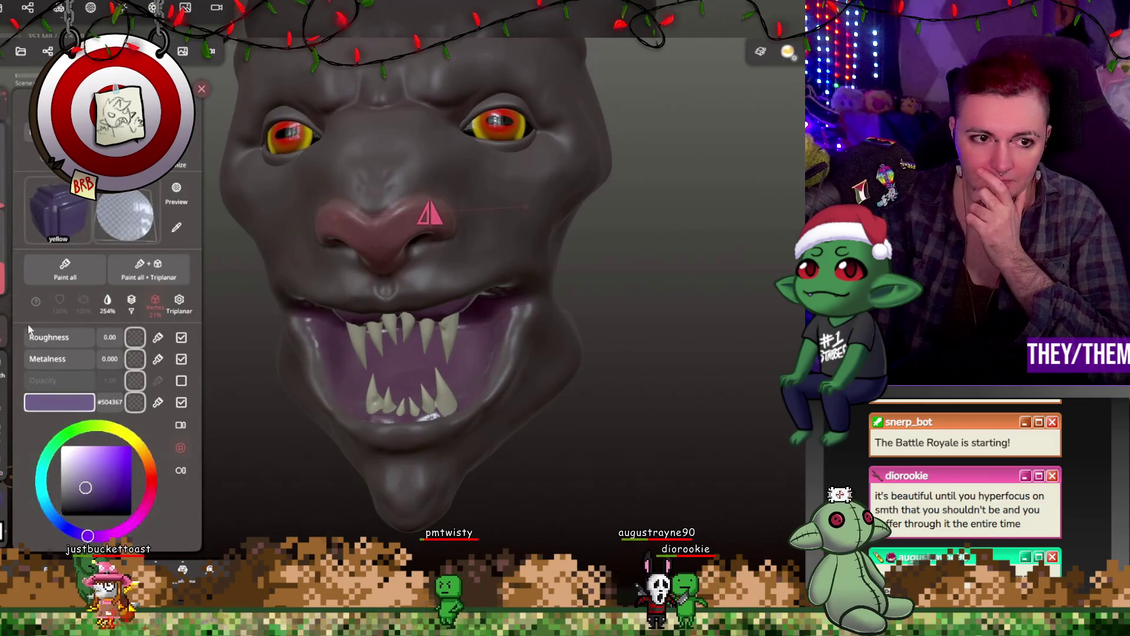
pyautogui.moveTo(3, 329); pyautogui.dragTo(4, 299)
pyautogui.click(201, 88)
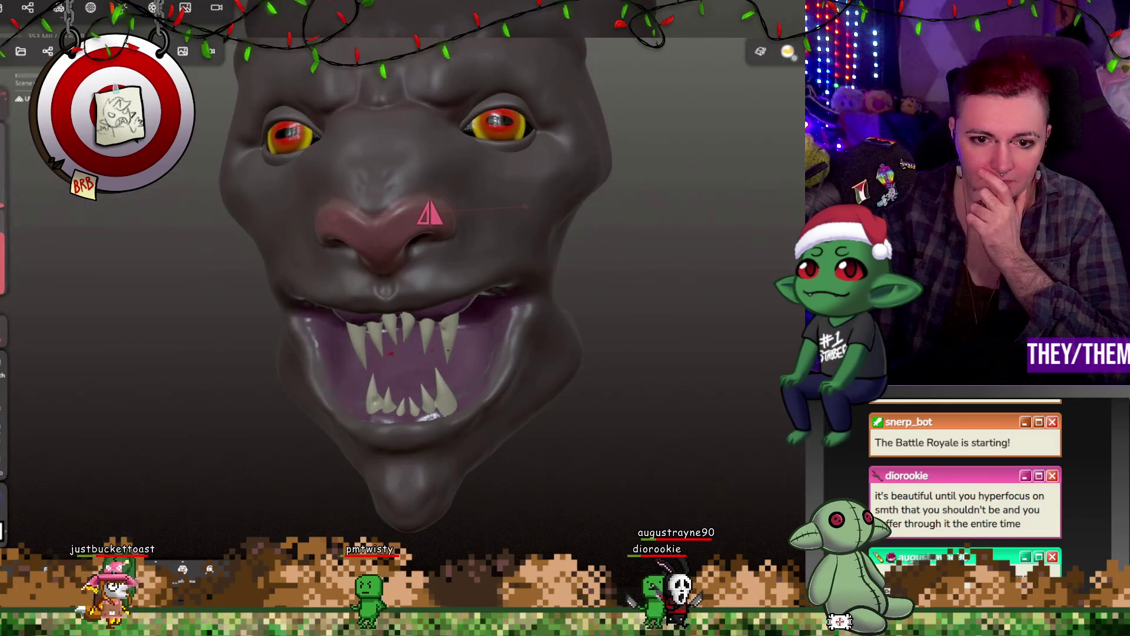
# Inspect the head from above and into the mouth, then raise paint roughness to 0.61
pyautogui.moveTo(436, 379)
pyautogui.mouseDown(button='right')
pyautogui.moveTo(550, 391)
pyautogui.moveTo(658, 439)
pyautogui.moveTo(480, 387)
pyautogui.moveTo(519, 356)
pyautogui.mouseUp(button='right')
pyautogui.moveTo(519, 431); pyautogui.dragTo(568, 465, button='right')
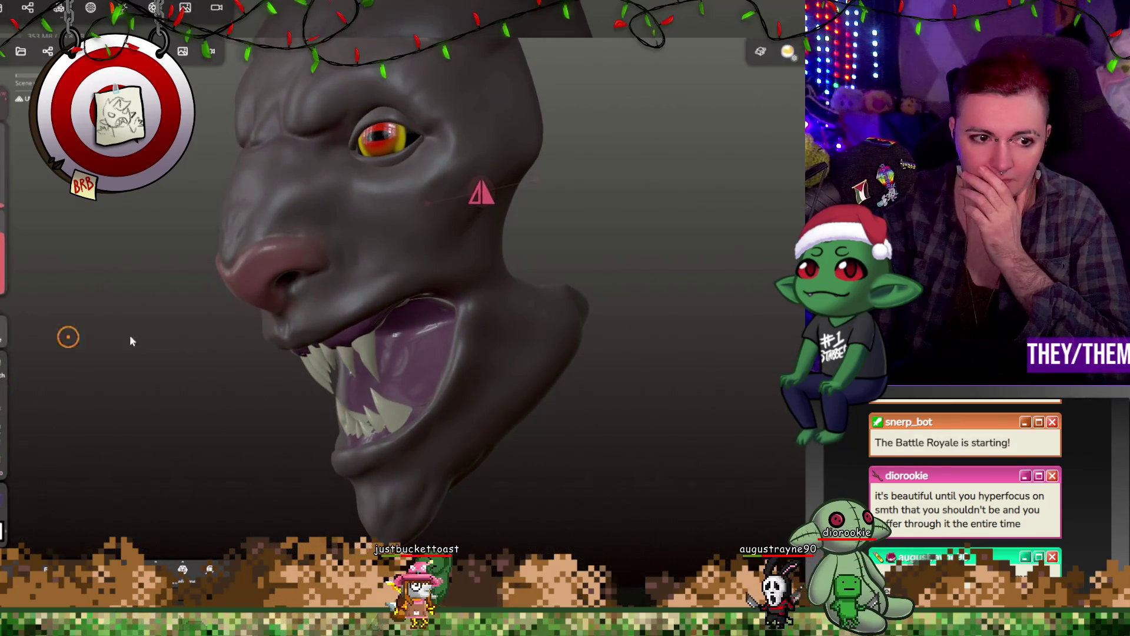
pyautogui.moveTo(671, 418); pyautogui.dragTo(603, 386, button='right')
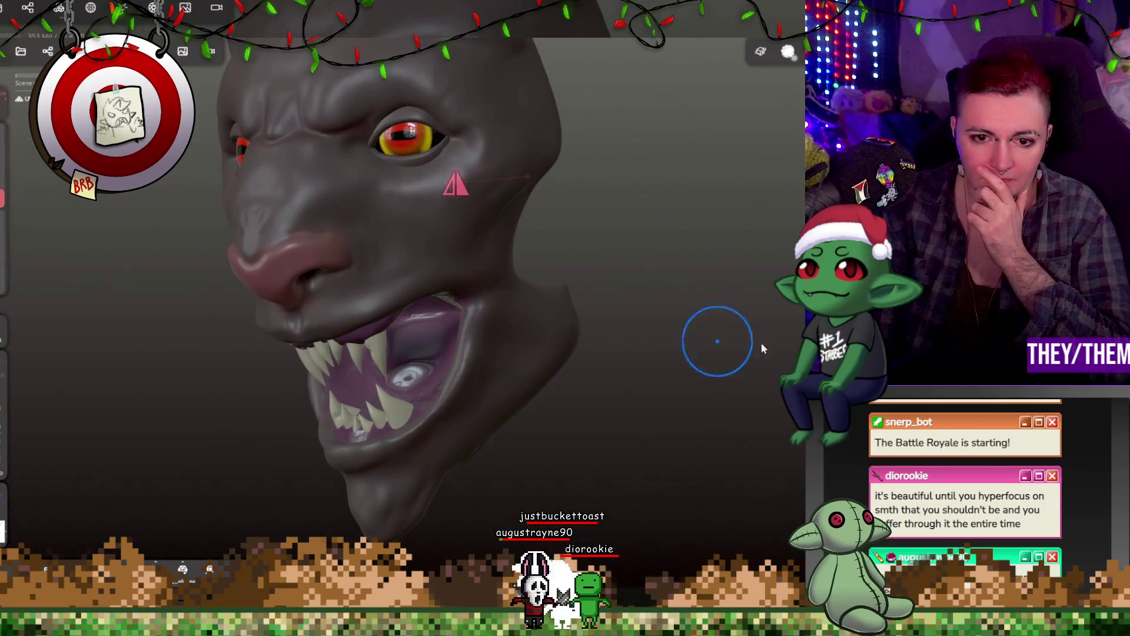
pyautogui.moveTo(454, 181)
pyautogui.mouseDown(button='middle')
pyautogui.moveTo(436, 189)
pyautogui.moveTo(425, 247)
pyautogui.mouseUp(button='middle')
pyautogui.click(129, 52)
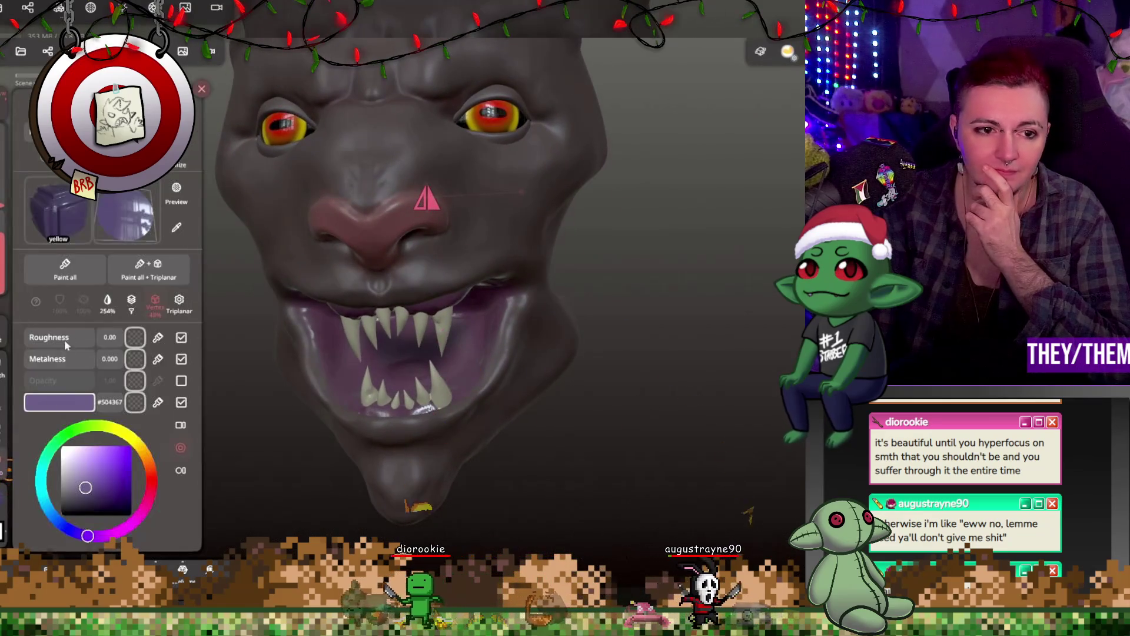
pyautogui.moveTo(61, 343)
pyautogui.mouseDown()
pyautogui.moveTo(341, 361)
pyautogui.moveTo(447, 347)
pyautogui.moveTo(618, 381)
pyautogui.mouseUp()
pyautogui.click(616, 381)
# Undo a stray paint mark, choose a lavender paint colour, and undo the accidental whole-model recolour
pyautogui.moveTo(618, 371)
pyautogui.mouseDown(button='middle')
pyautogui.moveTo(598, 194)
pyautogui.moveTo(531, 179)
pyautogui.moveTo(625, 207)
pyautogui.moveTo(559, 260)
pyautogui.mouseUp(button='middle')
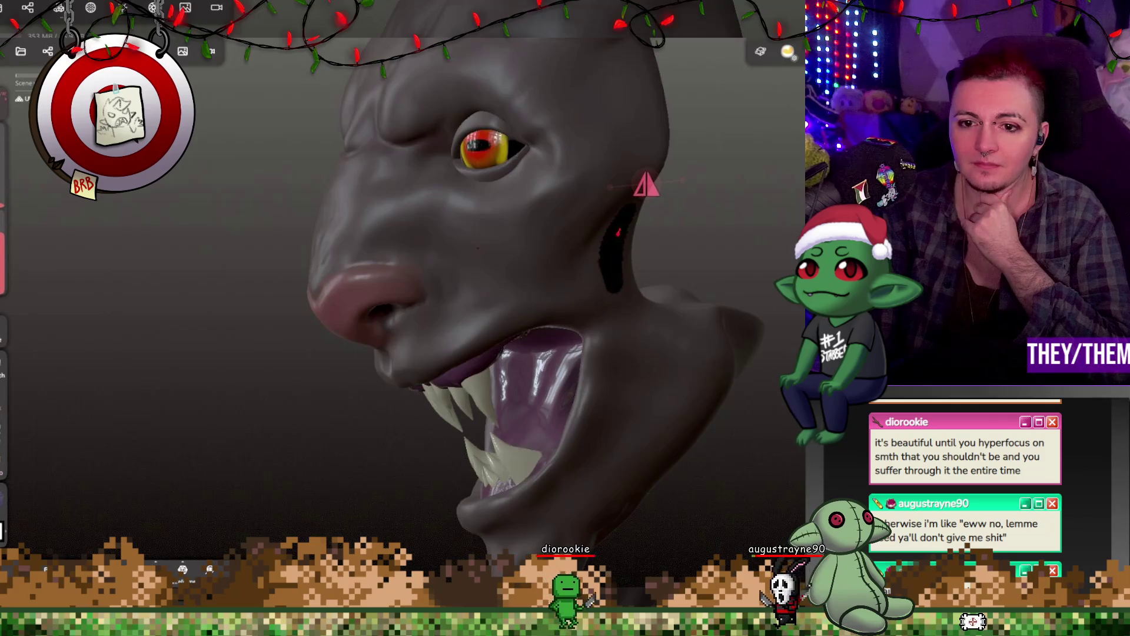
pyautogui.hotkey('ctrl', 'z')
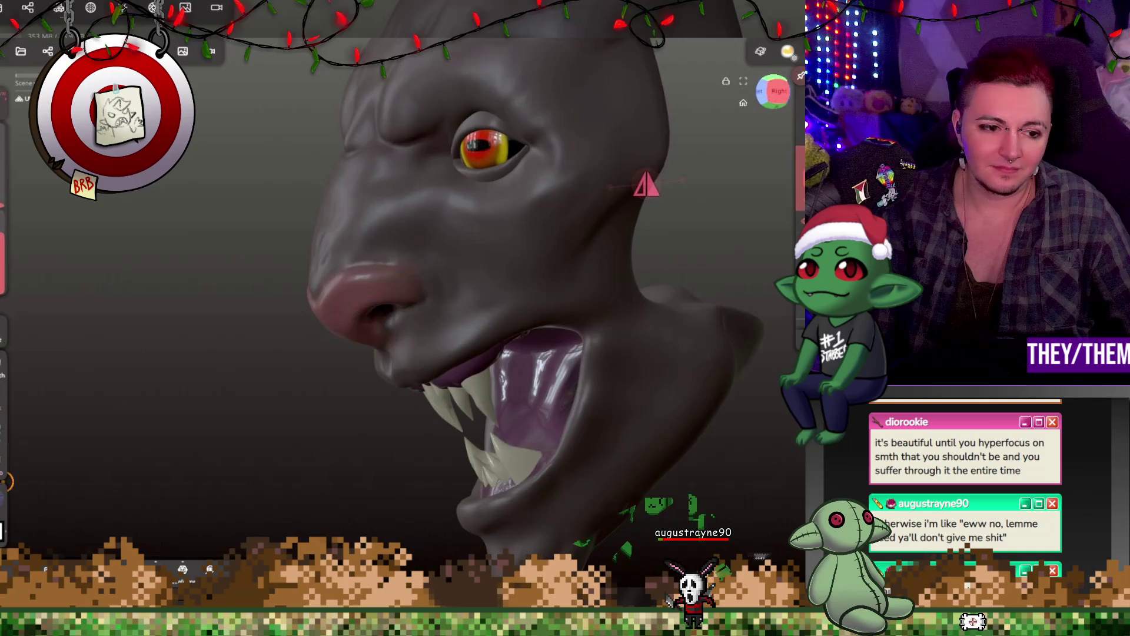
pyautogui.click(65, 270)
pyautogui.click(80, 465)
pyautogui.hotkey('ctrl', 'z')
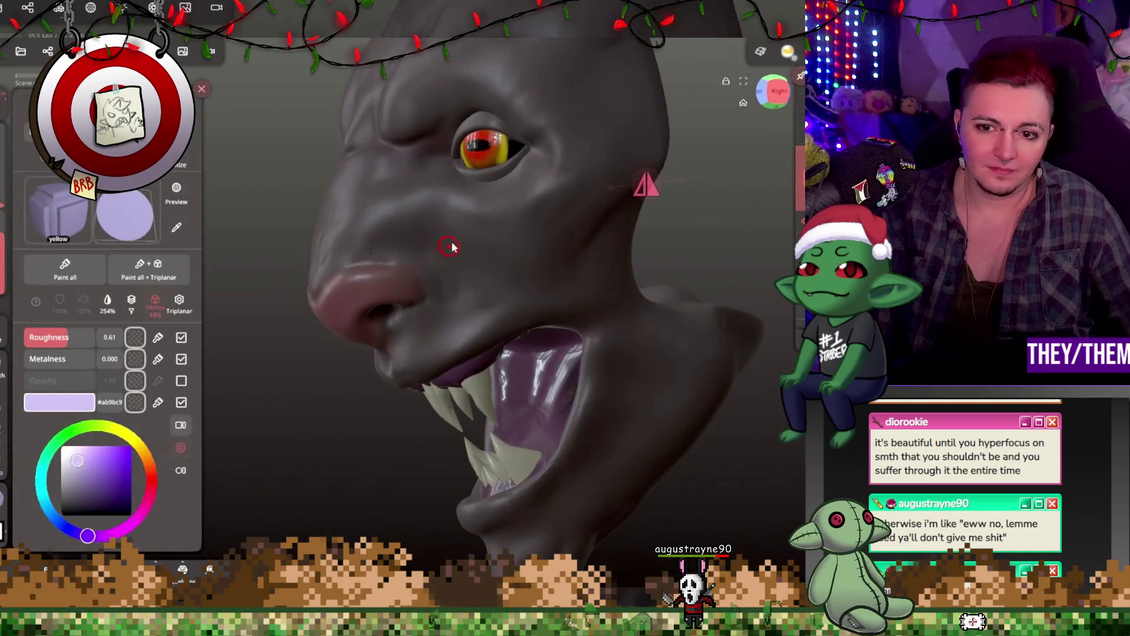
# Brush lavender paint along the neck and throat behind the jaw, softening its edge into the grey skin
pyautogui.moveTo(629, 220); pyautogui.dragTo(609, 227)
pyautogui.moveTo(625, 335); pyautogui.dragTo(608, 240)
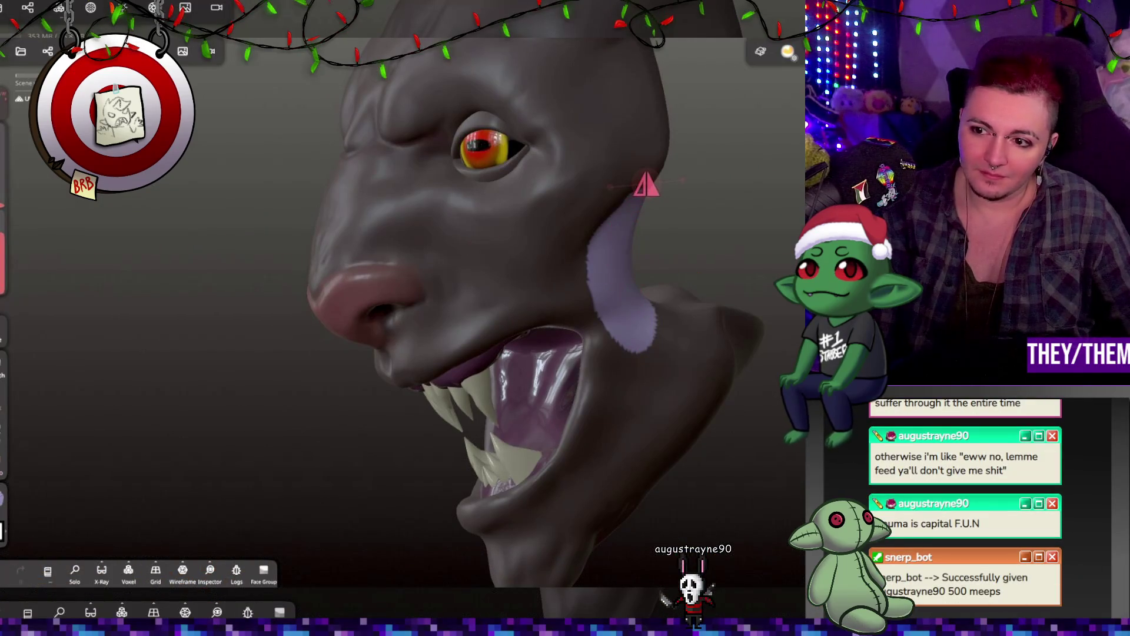
pyautogui.moveTo(614, 244); pyautogui.dragTo(592, 274)
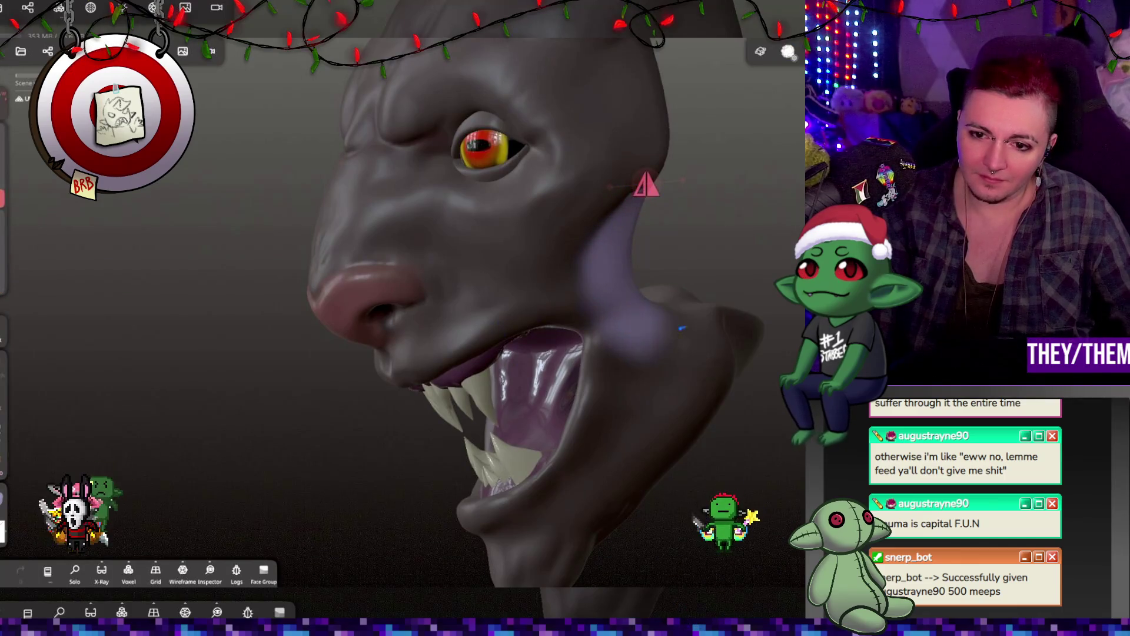
pyautogui.moveTo(605, 245)
pyautogui.mouseDown(button='right')
pyautogui.moveTo(653, 214)
pyautogui.moveTo(527, 280)
pyautogui.moveTo(631, 253)
pyautogui.mouseUp(button='right')
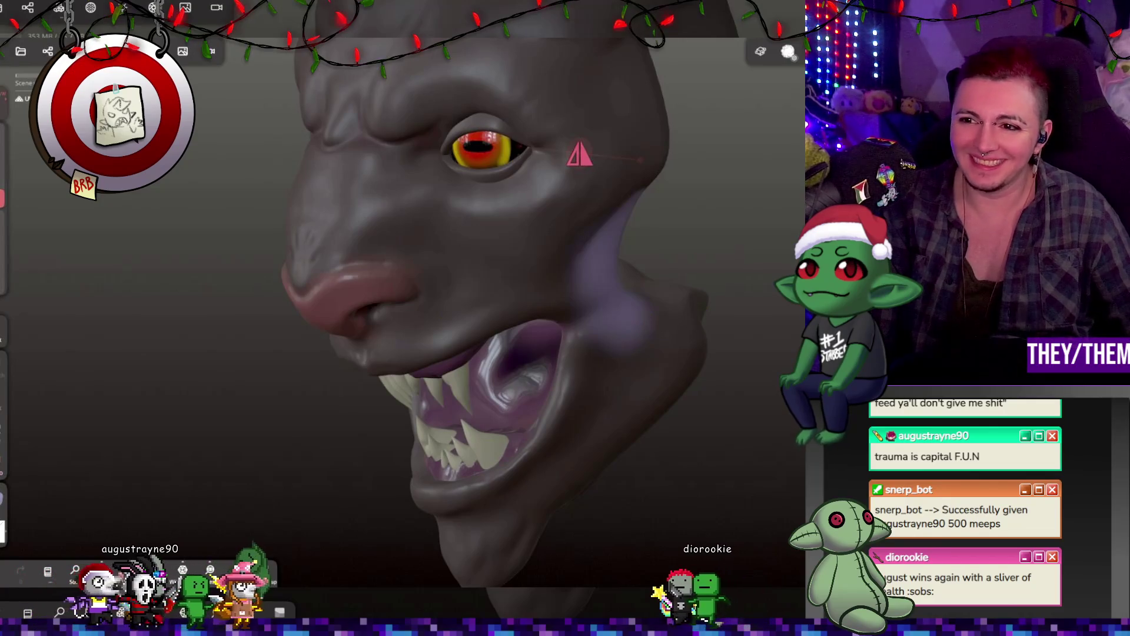
# Orbit around the head to inspect its top, the side horn and a three-quarter view
pyautogui.click(801, 76)
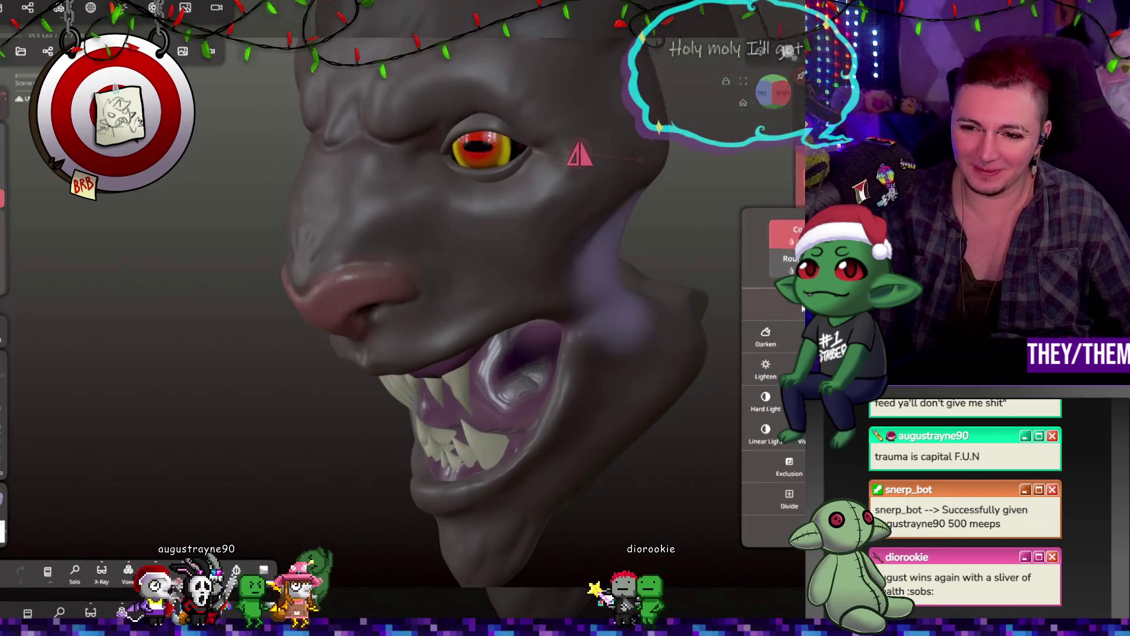
pyautogui.moveTo(714, 320)
pyautogui.mouseDown()
pyautogui.moveTo(681, 252)
pyautogui.moveTo(646, 286)
pyautogui.moveTo(620, 365)
pyautogui.moveTo(577, 278)
pyautogui.moveTo(651, 348)
pyautogui.moveTo(797, 217)
pyautogui.mouseUp()
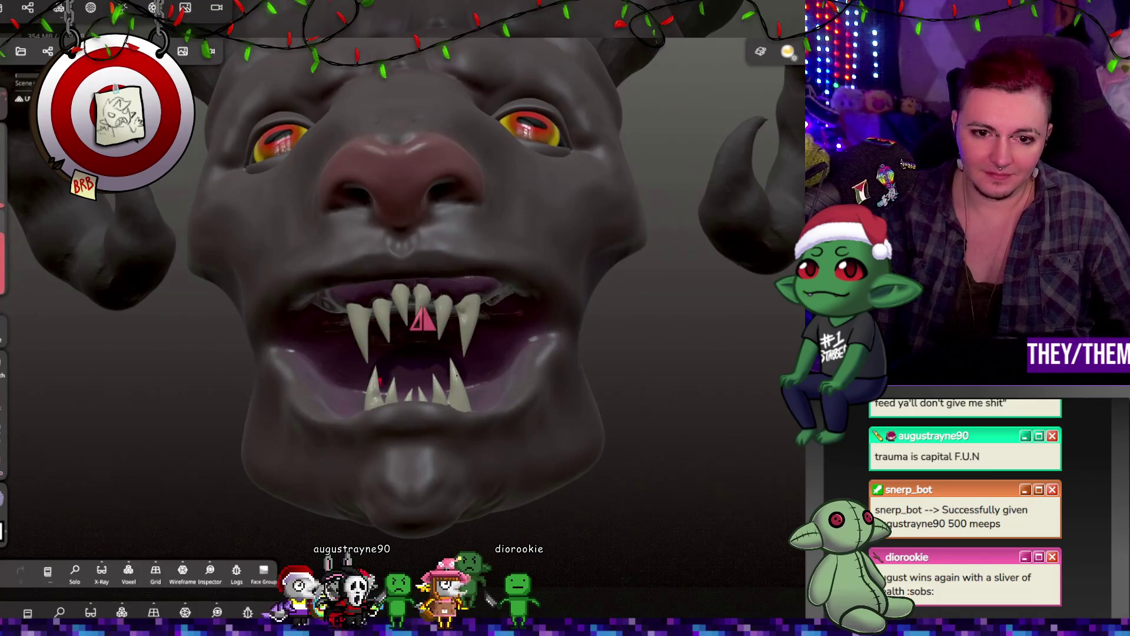
pyautogui.moveTo(677, 312); pyautogui.dragTo(676, 370)
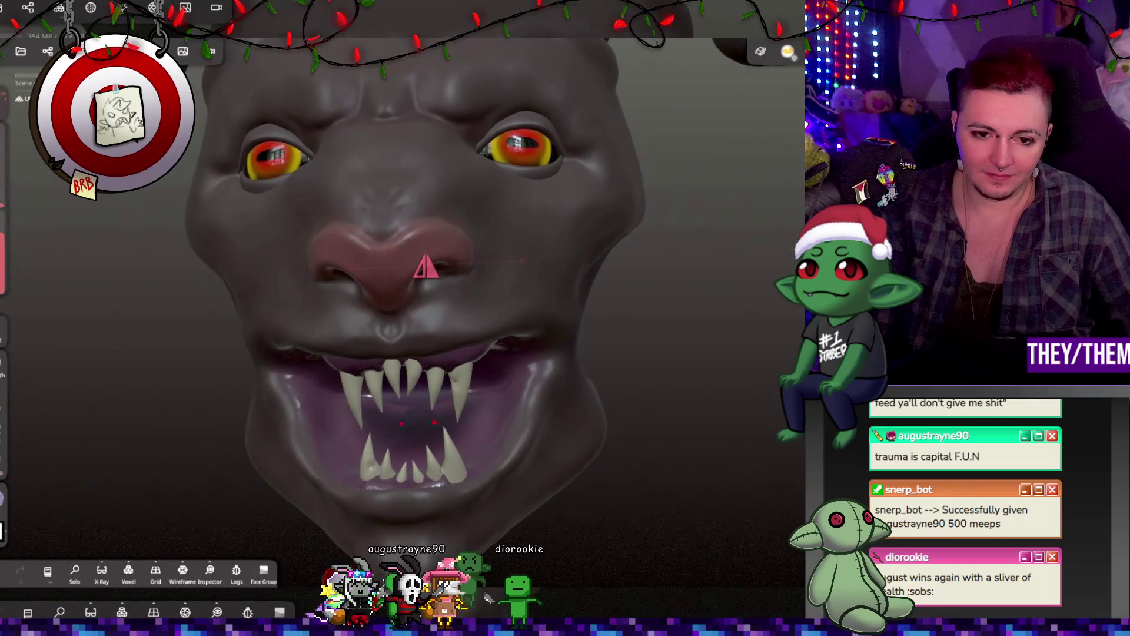
pyautogui.moveTo(462, 412); pyautogui.dragTo(626, 341)
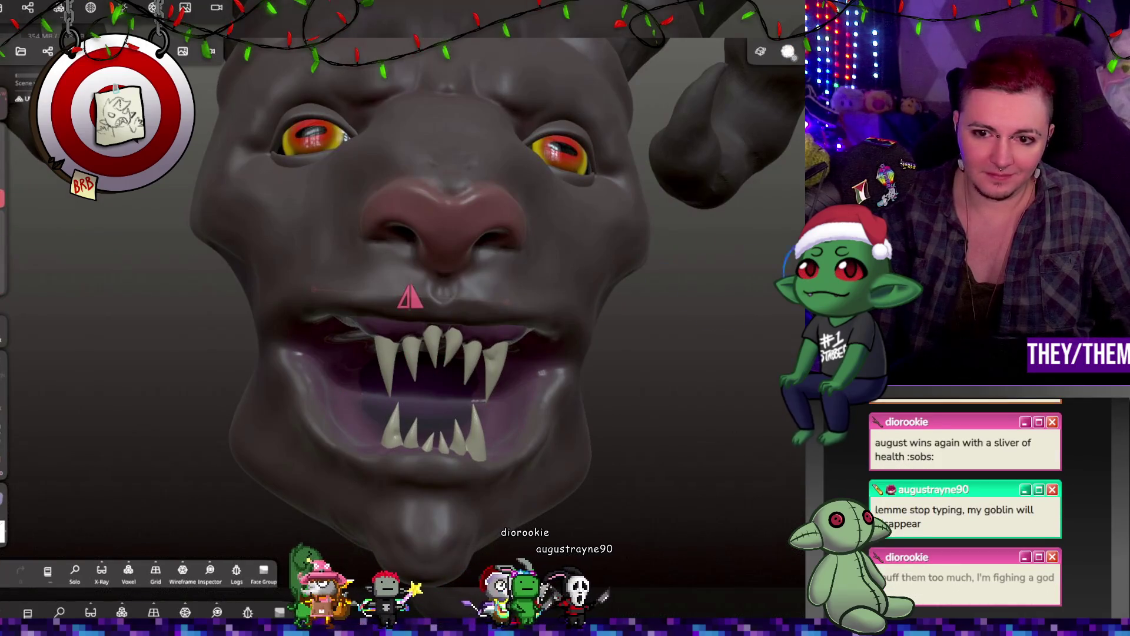
pyautogui.moveTo(437, 420)
pyautogui.mouseDown()
pyautogui.moveTo(428, 471)
pyautogui.moveTo(568, 441)
pyautogui.moveTo(499, 452)
pyautogui.moveTo(565, 372)
pyautogui.moveTo(690, 382)
pyautogui.moveTo(690, 412)
pyautogui.moveTo(759, 406)
pyautogui.moveTo(724, 403)
pyautogui.moveTo(731, 391)
pyautogui.moveTo(610, 398)
pyautogui.moveTo(732, 353)
pyautogui.moveTo(758, 287)
pyautogui.moveTo(580, 320)
pyautogui.moveTo(502, 355)
pyautogui.moveTo(625, 348)
pyautogui.moveTo(433, 360)
pyautogui.moveTo(323, 347)
pyautogui.moveTo(555, 270)
pyautogui.moveTo(649, 337)
pyautogui.moveTo(576, 446)
pyautogui.moveTo(557, 406)
pyautogui.moveTo(617, 312)
pyautogui.moveTo(424, 365)
pyautogui.moveTo(559, 346)
pyautogui.moveTo(588, 313)
pyautogui.moveTo(404, 330)
pyautogui.moveTo(571, 328)
pyautogui.moveTo(545, 252)
pyautogui.mouseUp()
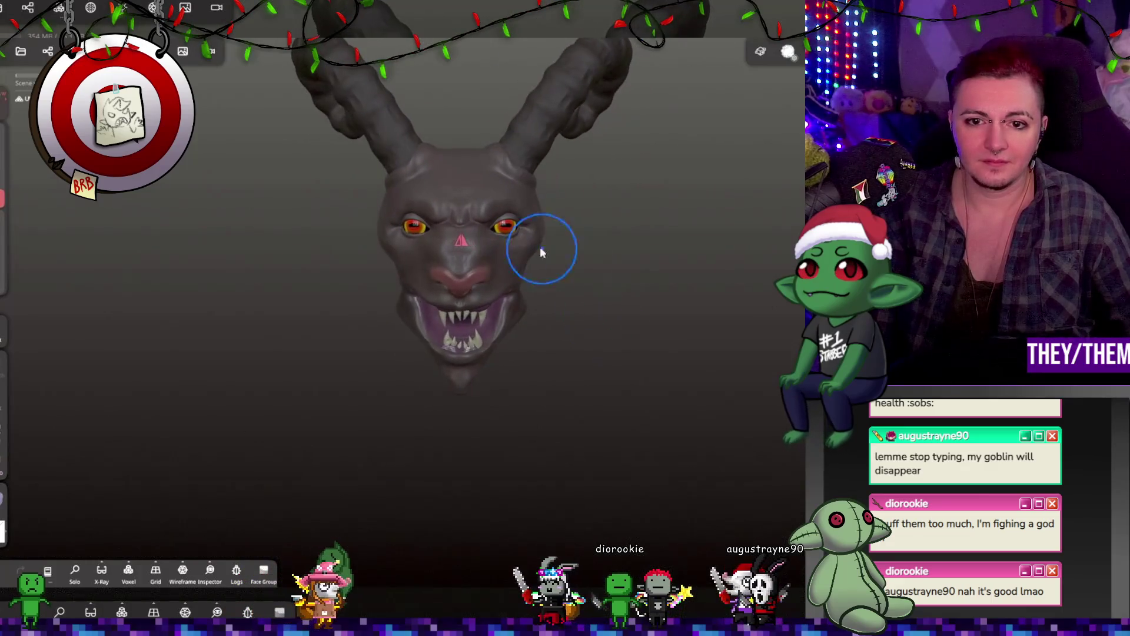
pyautogui.scroll(10, 541, 296)
pyautogui.moveTo(540, 296)
pyautogui.mouseDown()
pyautogui.moveTo(549, 289)
pyautogui.moveTo(530, 281)
pyautogui.mouseUp()
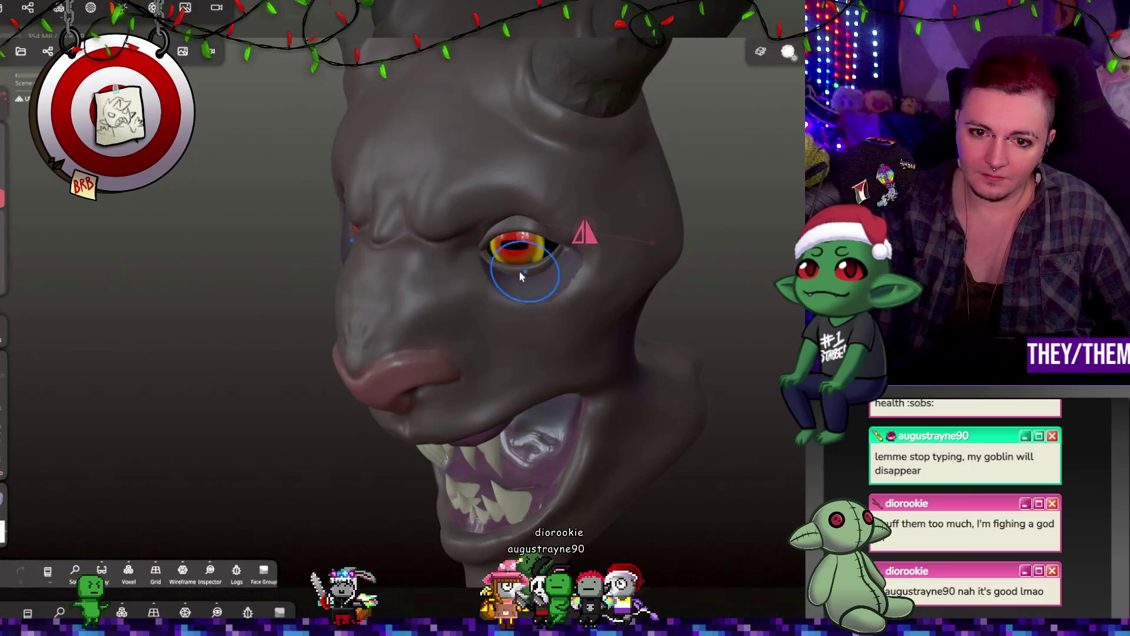
pyautogui.moveTo(512, 307)
pyautogui.mouseDown()
pyautogui.moveTo(569, 214)
pyautogui.moveTo(566, 244)
pyautogui.moveTo(527, 229)
pyautogui.mouseUp()
# Select the head mesh and preview its voxel remesh resolution
pyautogui.click(527, 229)
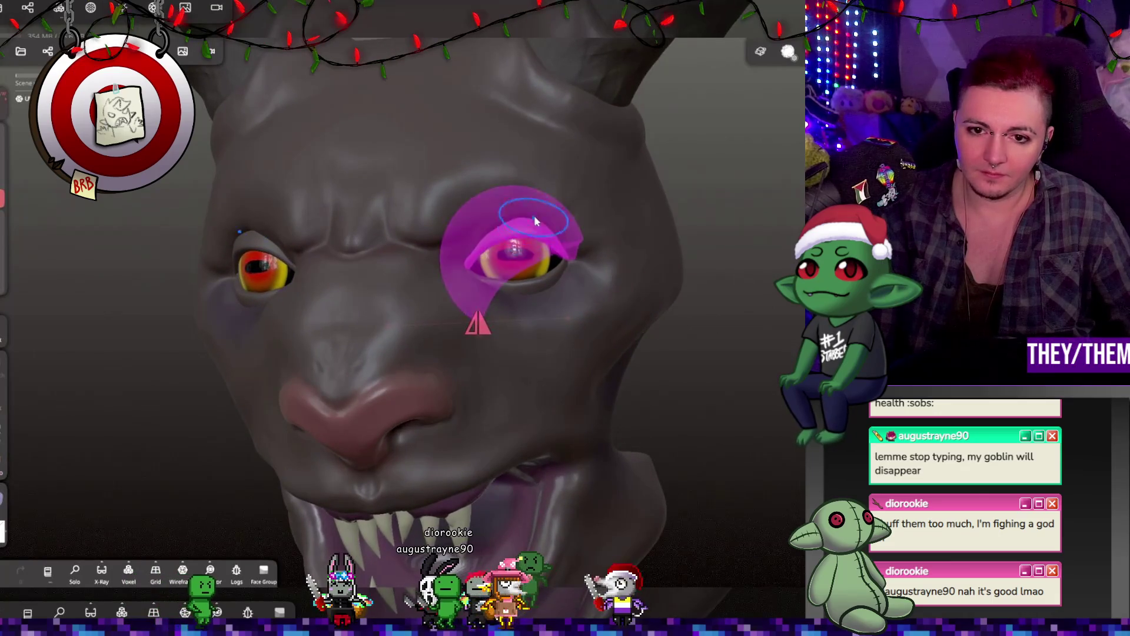
pyautogui.click(535, 288)
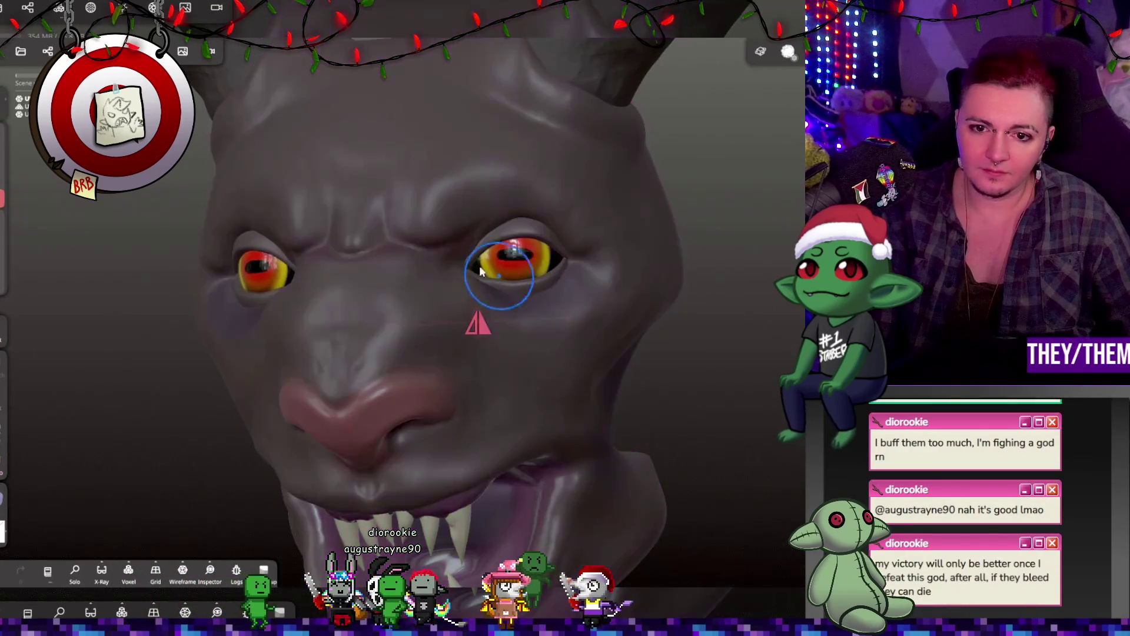
pyautogui.click(75, 51)
pyautogui.click(106, 241)
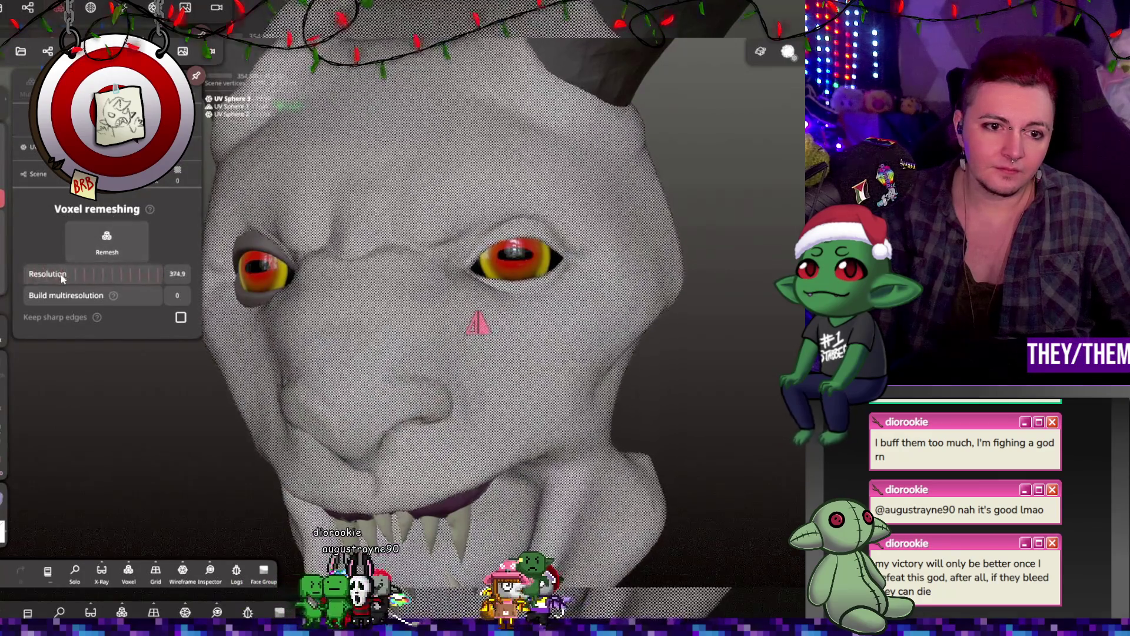
# Voxel-remesh the head at resolution 442.5, discarding multiresolution levels, then undo the last smoothing stroke
pyautogui.moveTo(76, 274); pyautogui.dragTo(92, 261)
pyautogui.click(107, 241)
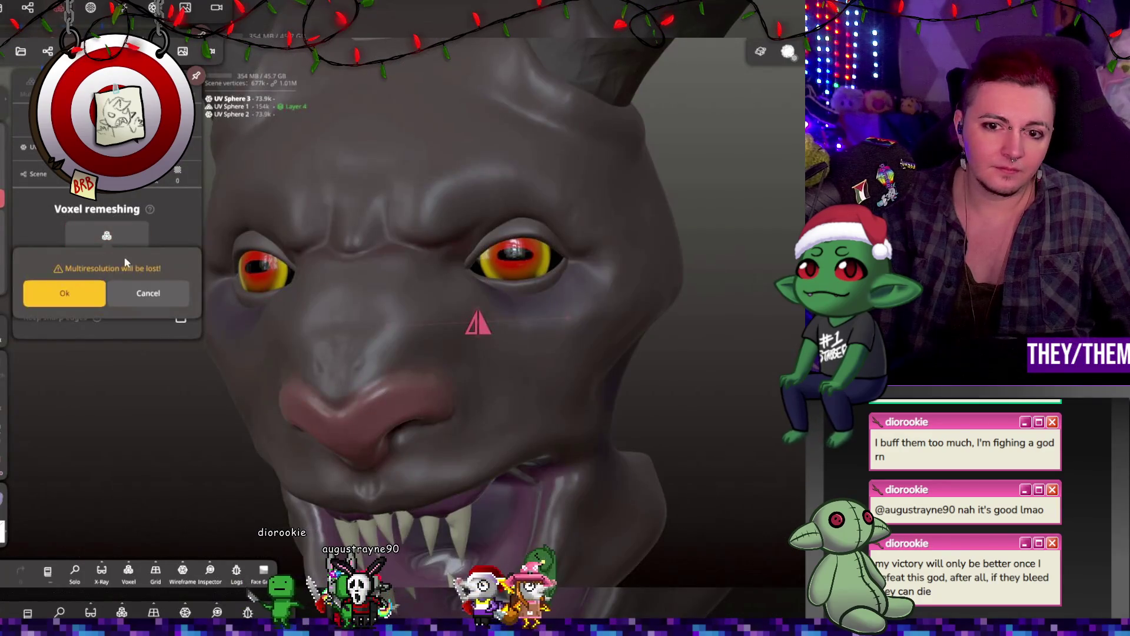
pyautogui.click(68, 288)
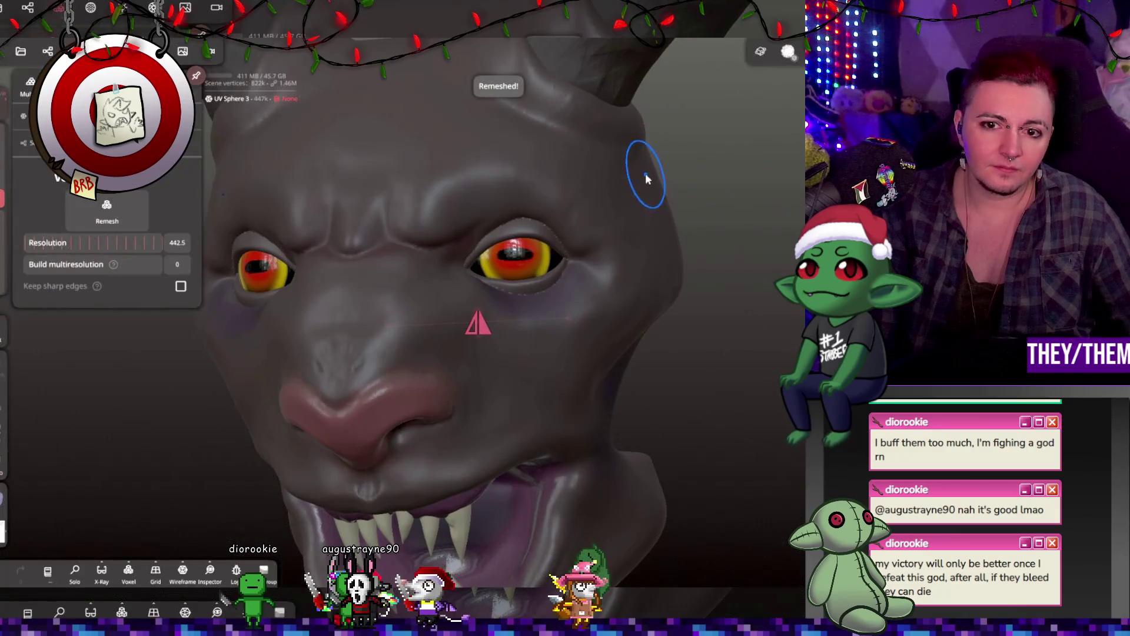
pyautogui.scroll(5, 533, 234)
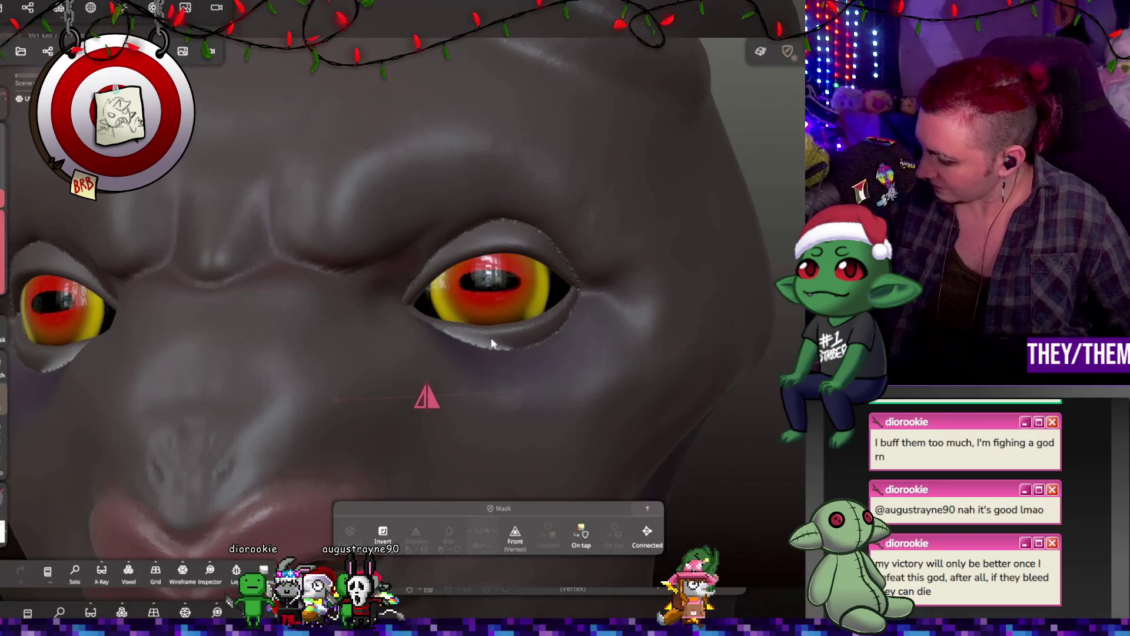
pyautogui.hotkey('ctrl', 'z')
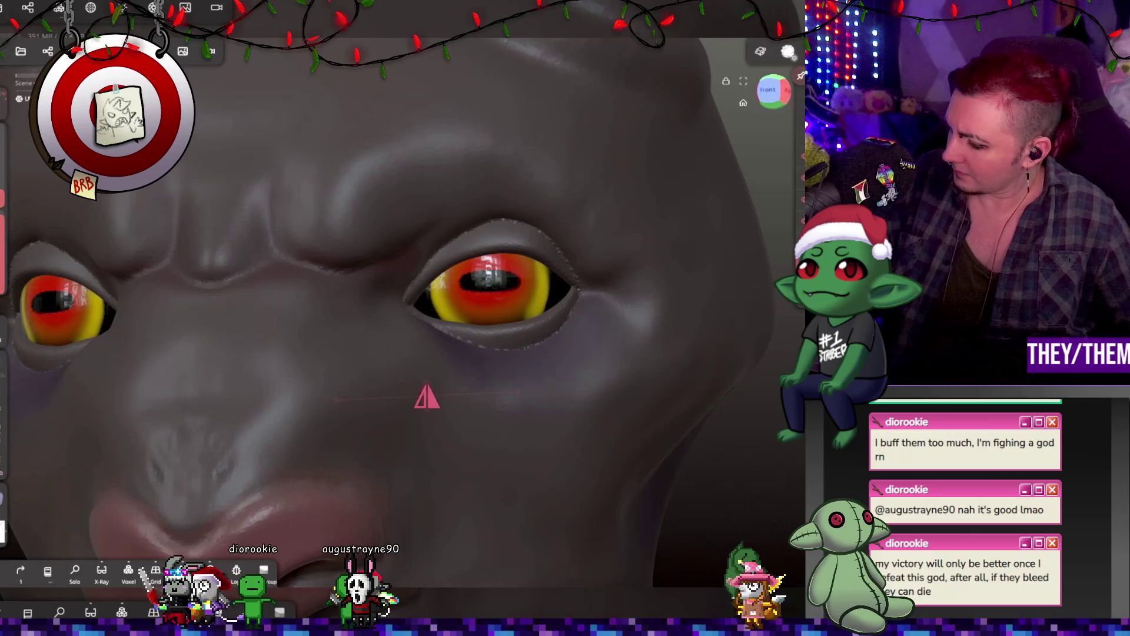
# Undo another smoothing pass and carve a Crease stroke near the eye corner
pyautogui.hotkey('ctrl', 'z')
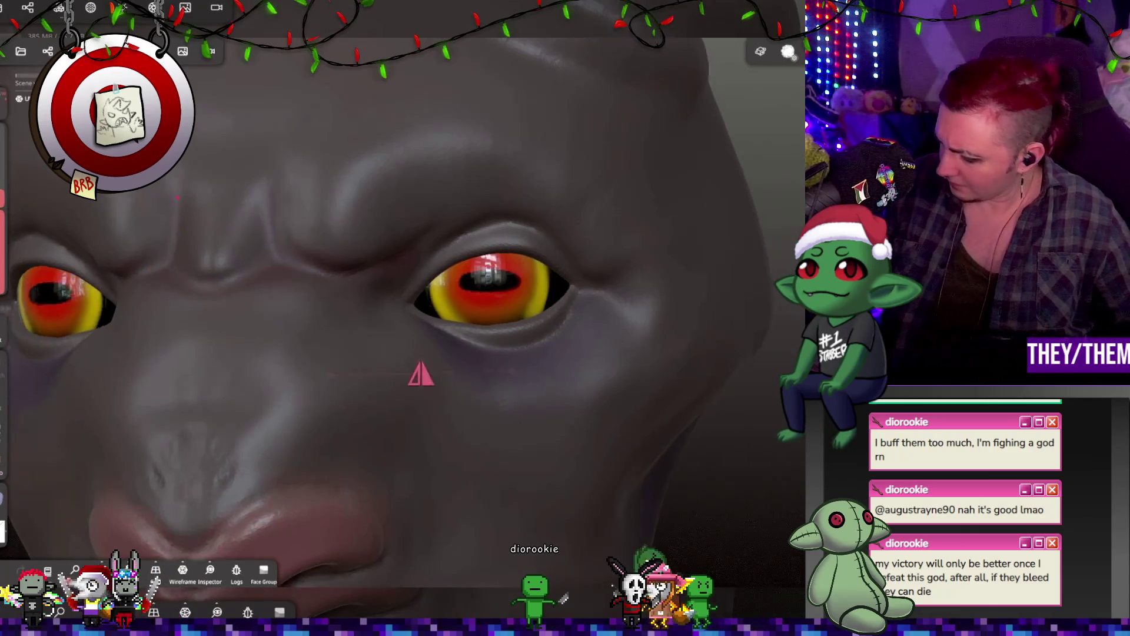
pyautogui.moveTo(208, 261); pyautogui.dragTo(212, 153, button='middle')
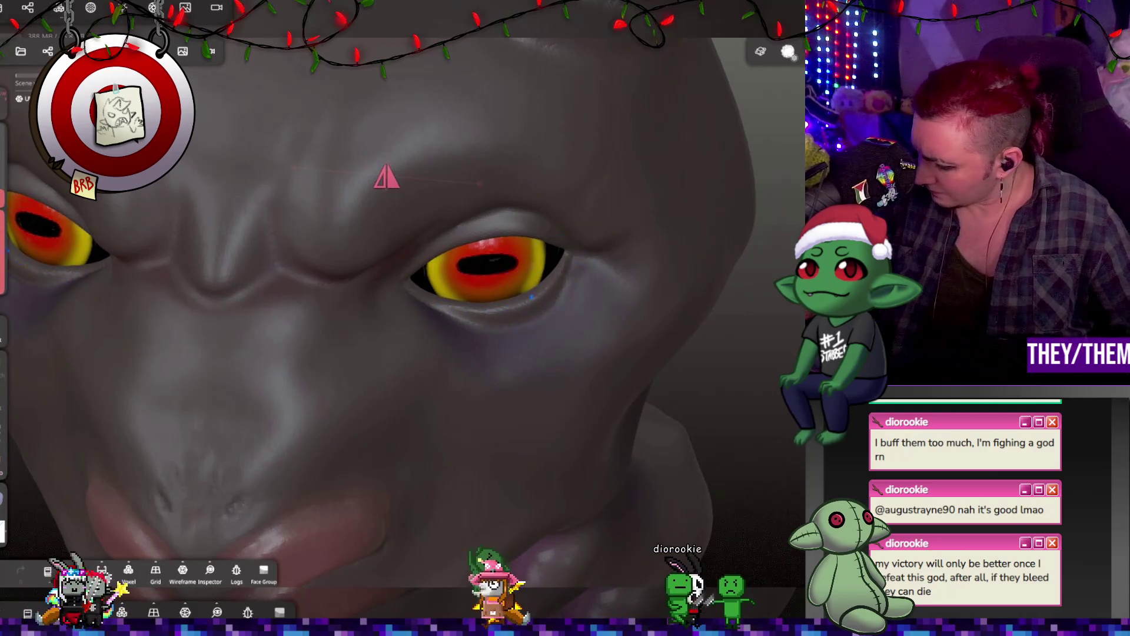
pyautogui.moveTo(412, 294); pyautogui.dragTo(447, 235, button='middle')
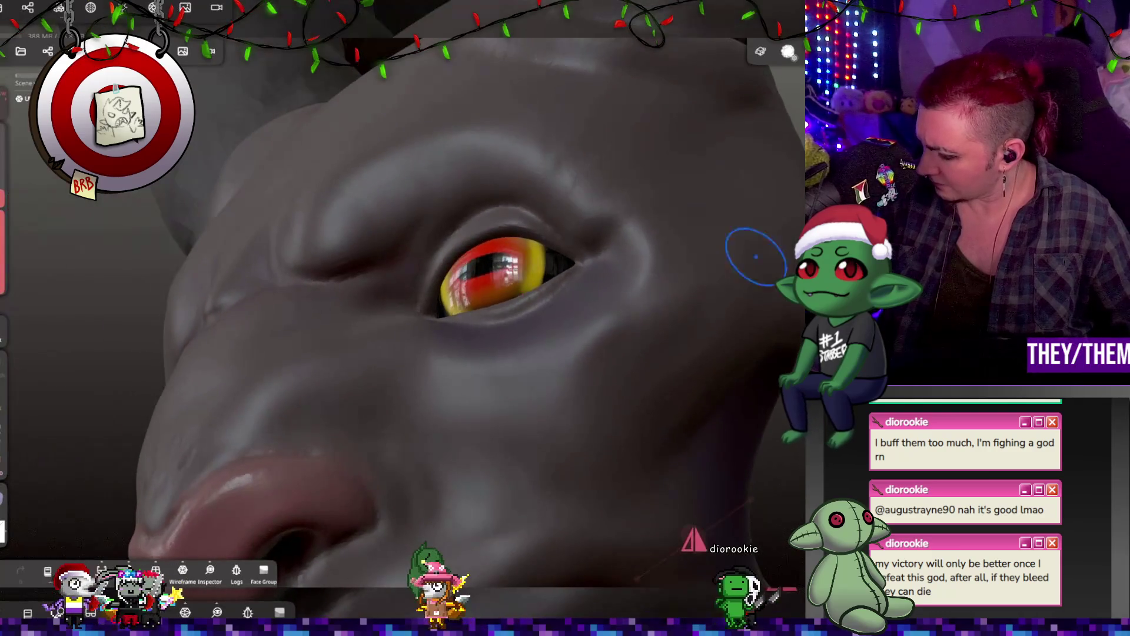
pyautogui.moveTo(717, 242); pyautogui.dragTo(641, 240)
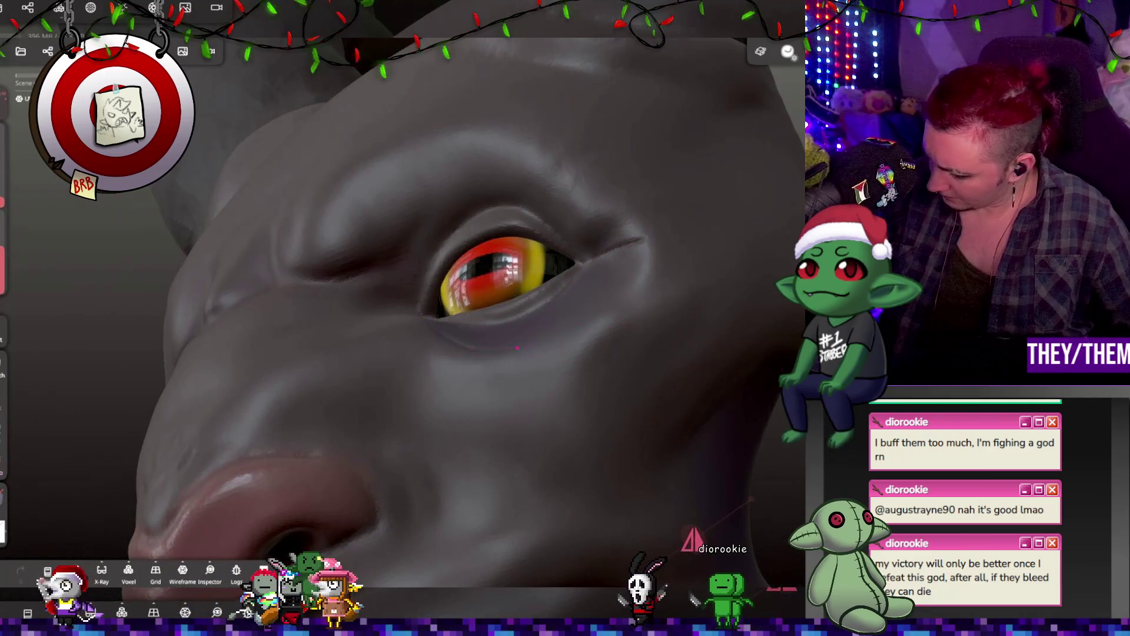
pyautogui.moveTo(447, 354); pyautogui.dragTo(412, 265, button='middle')
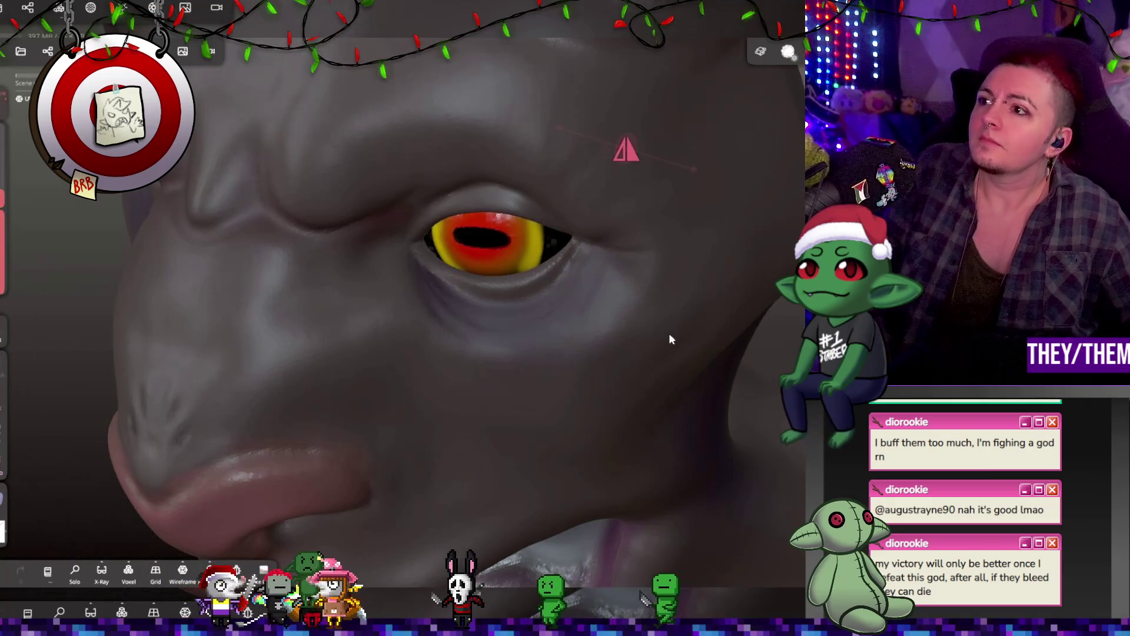
pyautogui.moveTo(576, 299)
pyautogui.mouseDown(button='middle')
pyautogui.moveTo(619, 314)
pyautogui.moveTo(638, 253)
pyautogui.moveTo(589, 313)
pyautogui.moveTo(658, 347)
pyautogui.mouseUp(button='middle')
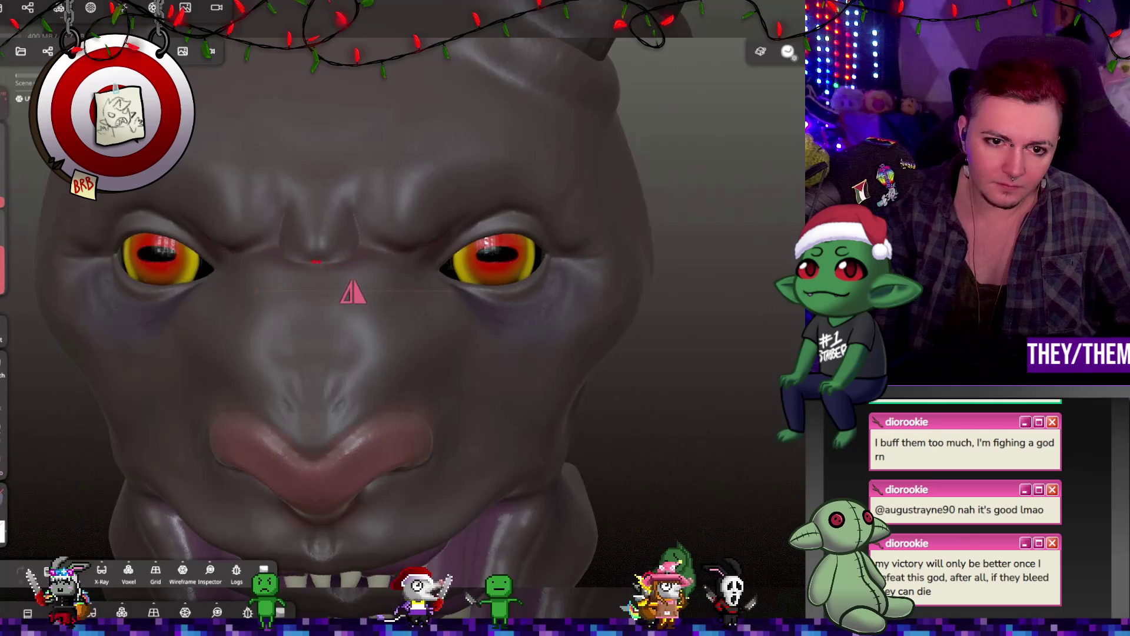
# Undo the brow crease and the last crease stroke
pyautogui.hotkey('ctrl', 'z')
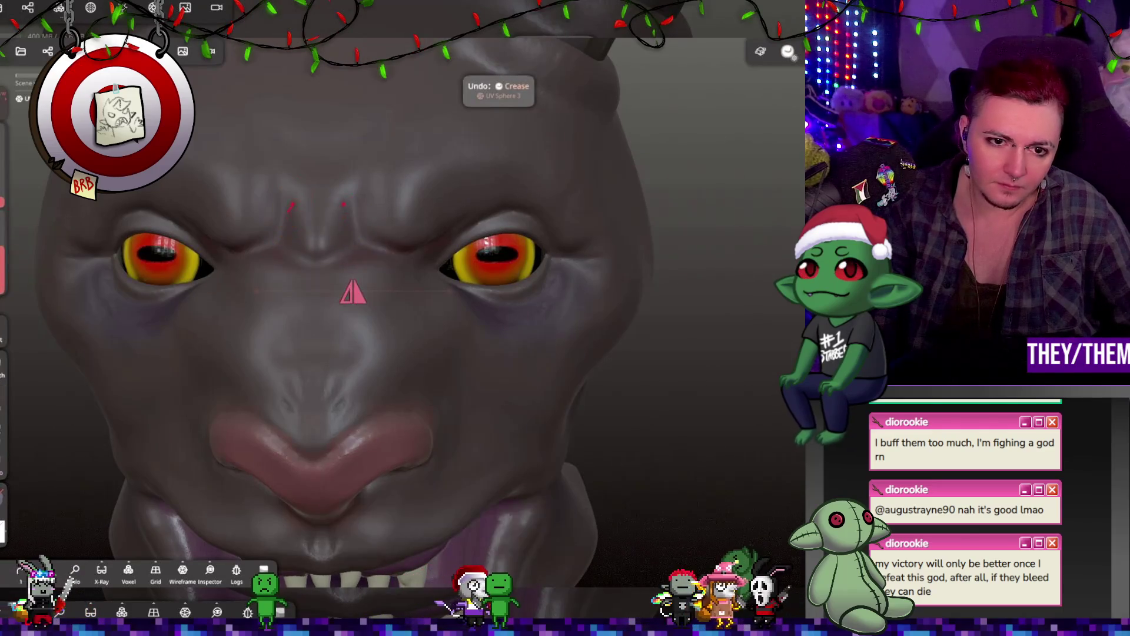
pyautogui.moveTo(478, 260)
pyautogui.mouseDown(button='middle')
pyautogui.moveTo(310, 259)
pyautogui.moveTo(570, 227)
pyautogui.moveTo(386, 295)
pyautogui.mouseUp(button='middle')
pyautogui.hotkey('ctrl', 'z')
# Try a crease from the nose bridge to under the eye, undo it, and inspect the head and open jaw
pyautogui.moveTo(332, 331); pyautogui.dragTo(444, 304)
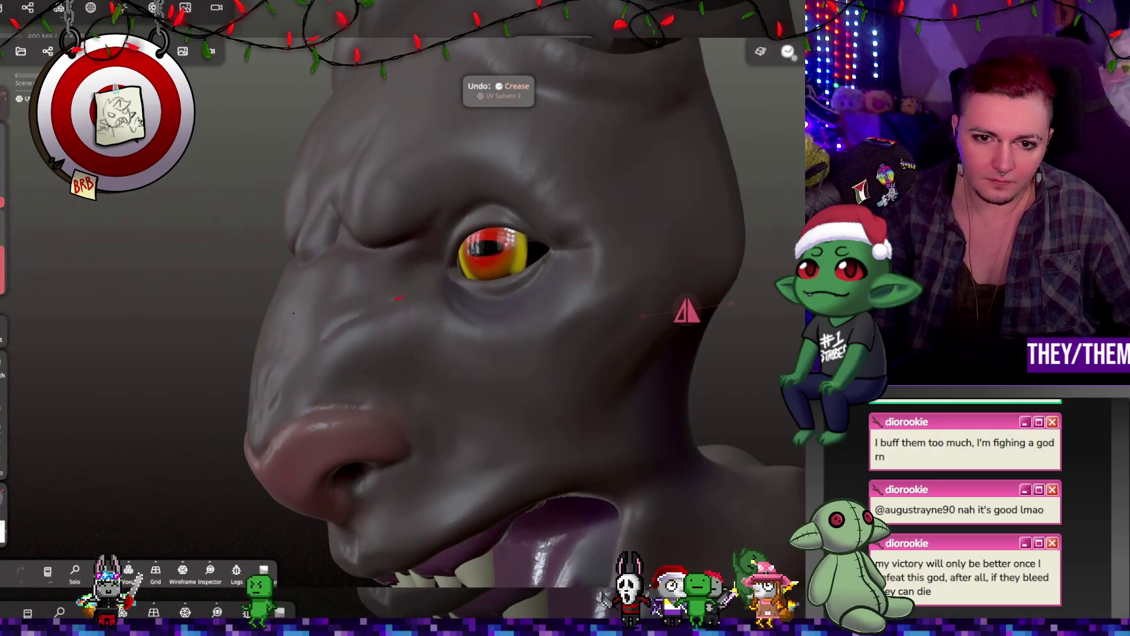
pyautogui.moveTo(404, 356); pyautogui.dragTo(556, 401, button='middle')
pyautogui.hotkey('ctrl', 'z')
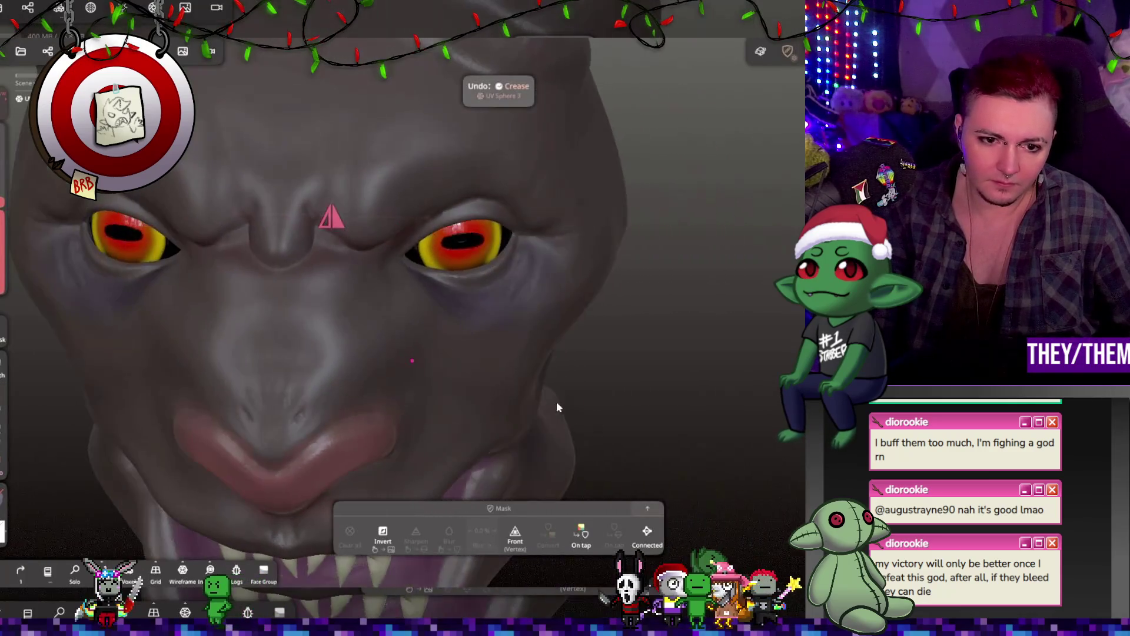
pyautogui.moveTo(502, 327)
pyautogui.mouseDown(button='middle')
pyautogui.moveTo(690, 277)
pyautogui.moveTo(601, 299)
pyautogui.moveTo(461, 365)
pyautogui.mouseUp(button='middle')
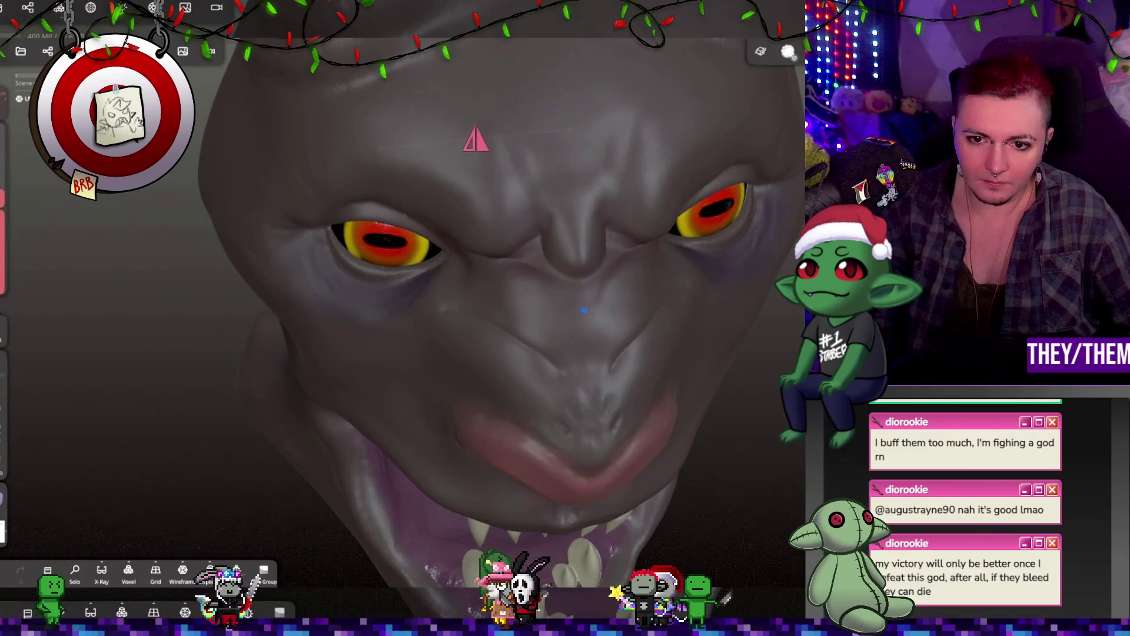
pyautogui.moveTo(570, 398)
pyautogui.mouseDown(button='middle')
pyautogui.moveTo(673, 279)
pyautogui.moveTo(631, 346)
pyautogui.moveTo(478, 404)
pyautogui.moveTo(608, 393)
pyautogui.mouseUp(button='middle')
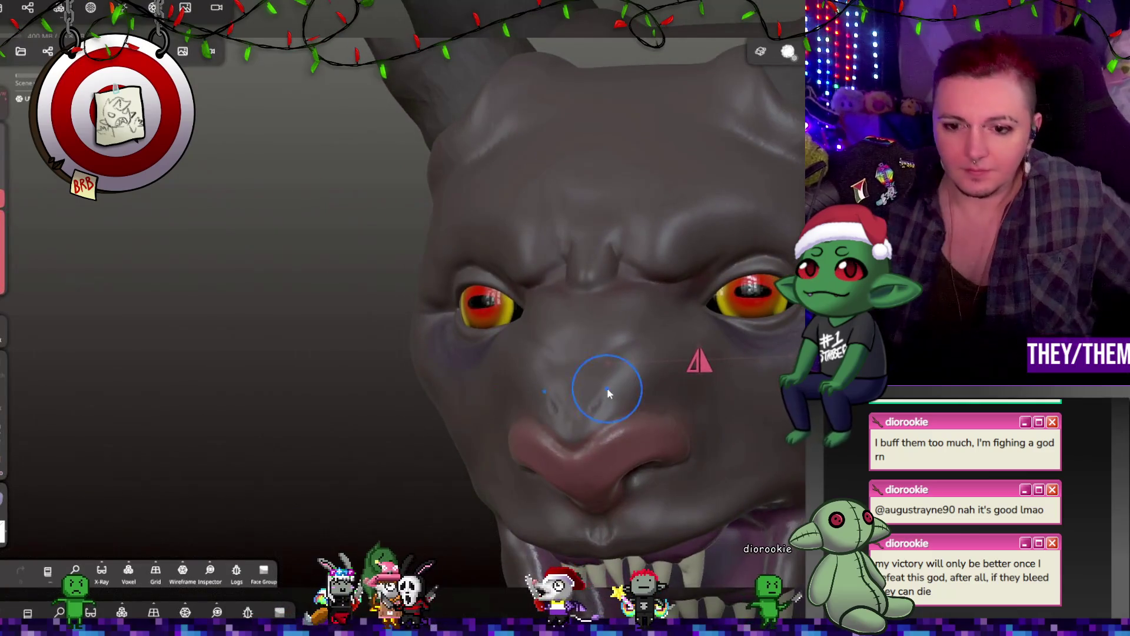
pyautogui.moveTo(608, 392)
pyautogui.mouseDown(button='middle')
pyautogui.moveTo(605, 462)
pyautogui.moveTo(659, 495)
pyautogui.moveTo(601, 147)
pyautogui.moveTo(718, 175)
pyautogui.moveTo(779, 164)
pyautogui.moveTo(605, 180)
pyautogui.moveTo(695, 244)
pyautogui.moveTo(635, 322)
pyautogui.moveTo(765, 305)
pyautogui.moveTo(741, 312)
pyautogui.mouseUp(button='middle')
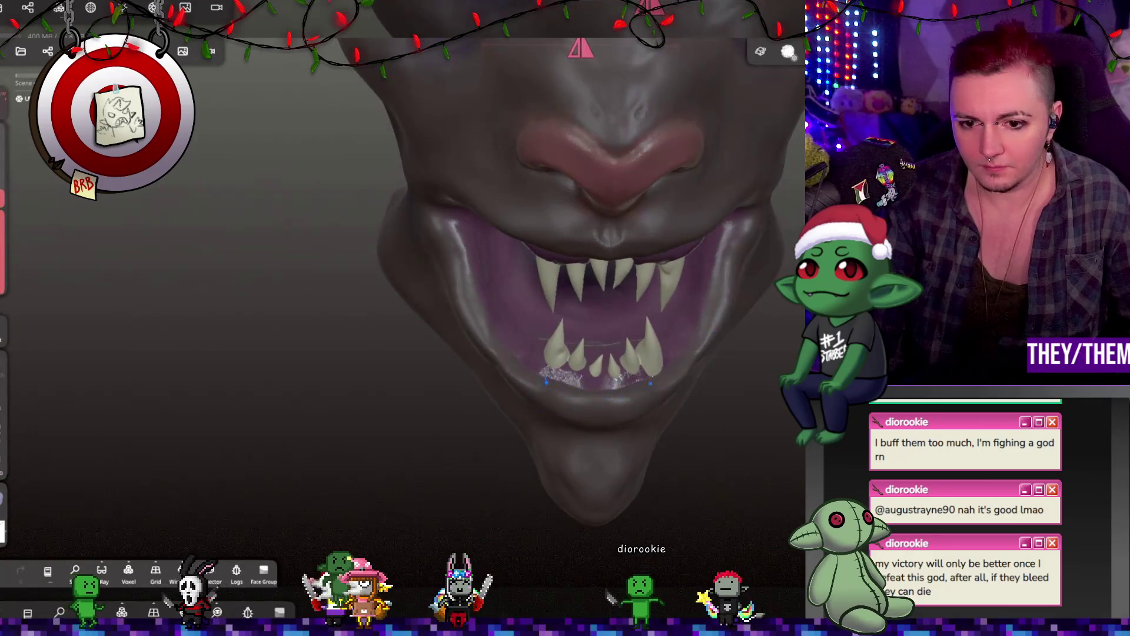
pyautogui.moveTo(657, 401)
pyautogui.mouseDown(button='middle')
pyautogui.moveTo(703, 477)
pyautogui.moveTo(771, 374)
pyautogui.mouseUp(button='middle')
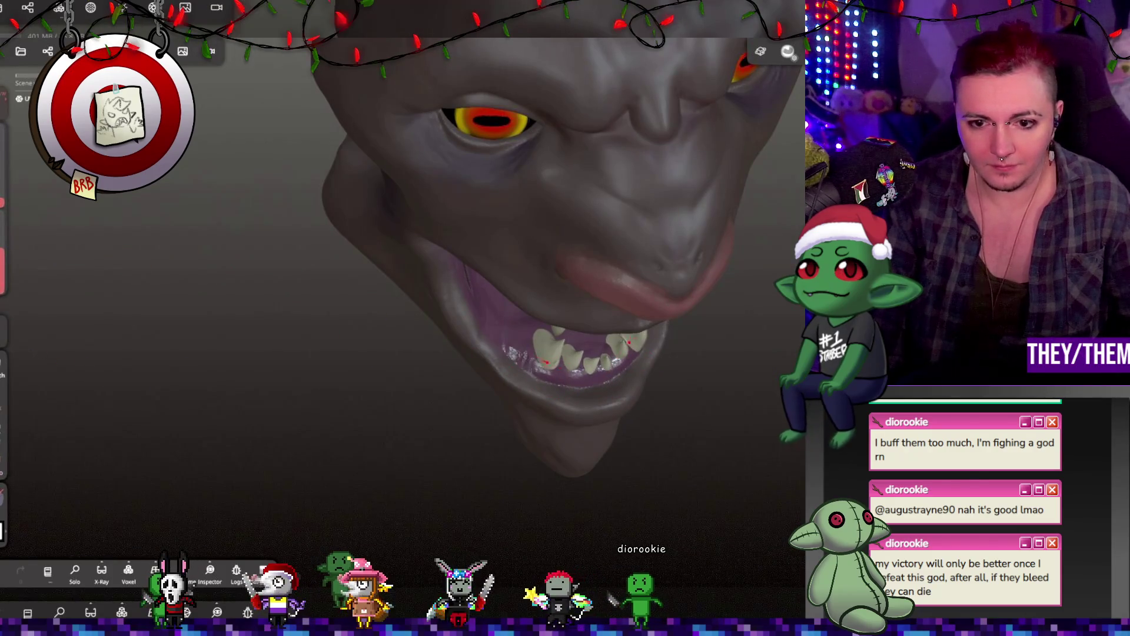
pyautogui.moveTo(511, 337)
pyautogui.mouseDown(button='middle')
pyautogui.moveTo(448, 248)
pyautogui.moveTo(459, 200)
pyautogui.mouseUp(button='middle')
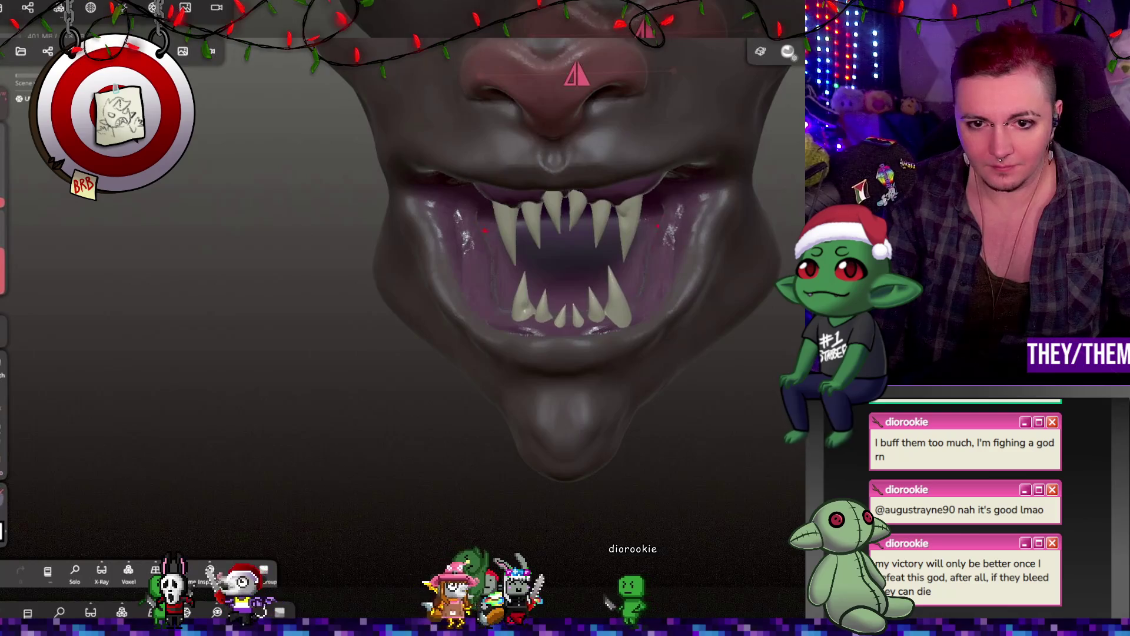
pyautogui.moveTo(550, 369)
pyautogui.mouseDown(button='middle')
pyautogui.moveTo(465, 382)
pyautogui.moveTo(669, 362)
pyautogui.moveTo(727, 403)
pyautogui.moveTo(743, 437)
pyautogui.mouseUp(button='middle')
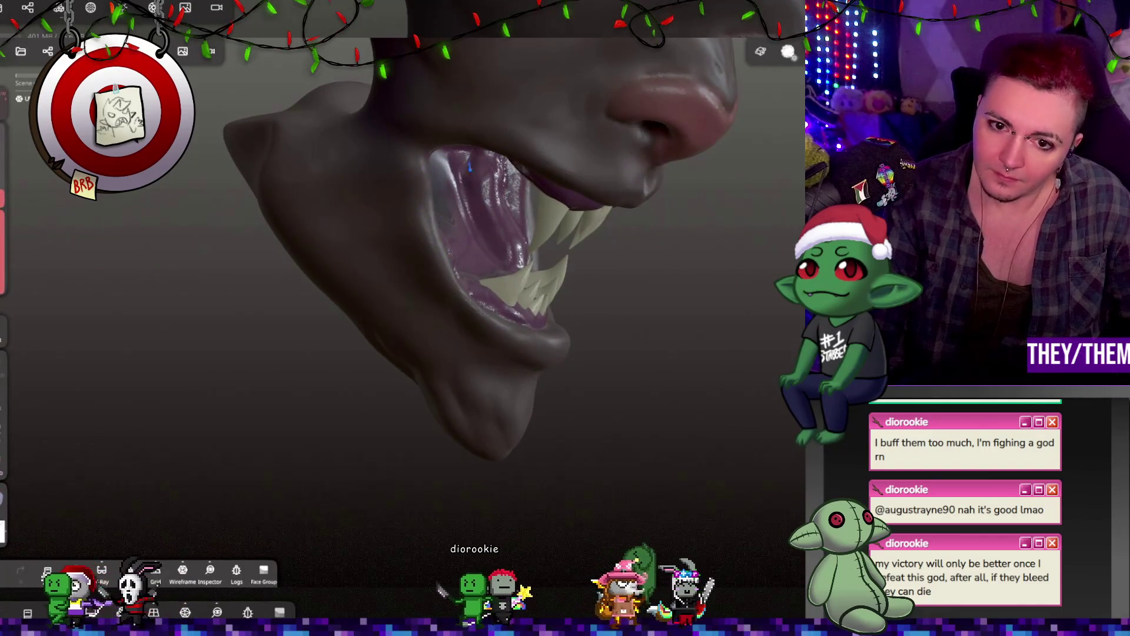
pyautogui.moveTo(548, 202); pyautogui.dragTo(386, 195, button='middle')
pyautogui.moveTo(595, 290); pyautogui.dragTo(506, 247, button='middle')
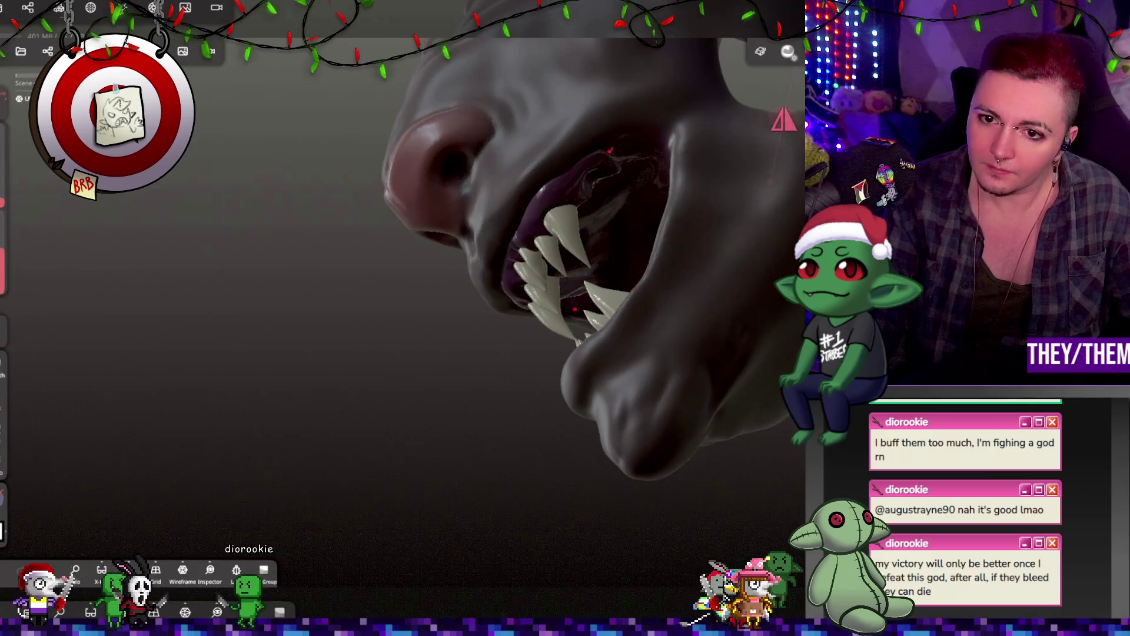
pyautogui.moveTo(412, 295); pyautogui.dragTo(535, 285, button='middle')
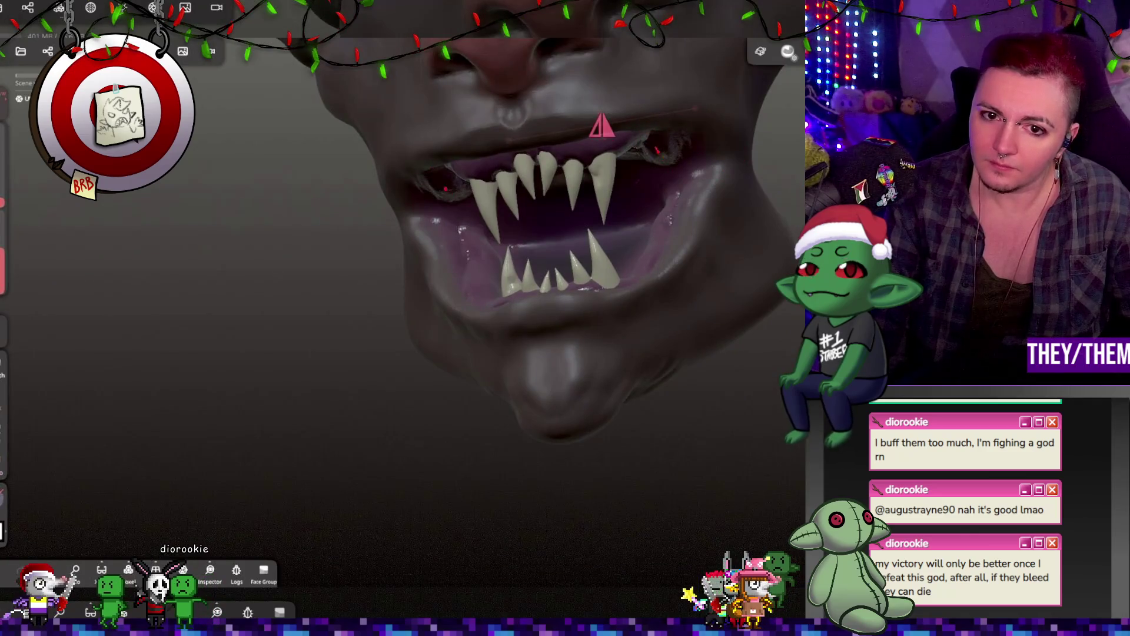
pyautogui.moveTo(589, 177)
pyautogui.mouseDown(button='middle')
pyautogui.moveTo(761, 133)
pyautogui.moveTo(469, 55)
pyautogui.mouseUp(button='middle')
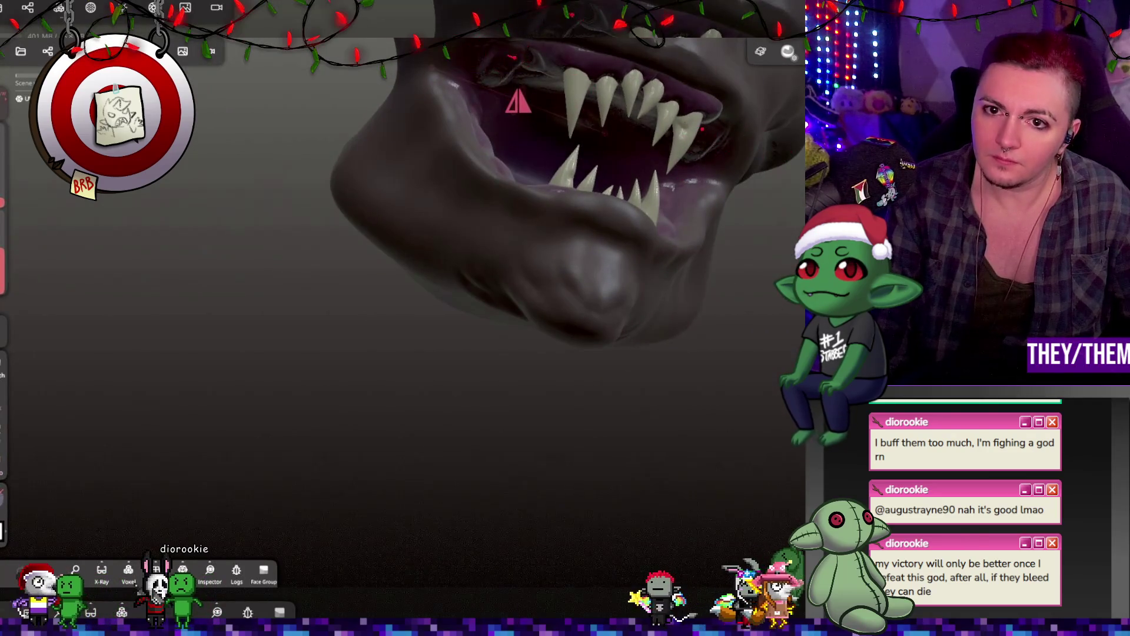
pyautogui.moveTo(618, 235)
pyautogui.mouseDown(button='middle')
pyautogui.moveTo(668, 199)
pyautogui.moveTo(587, 197)
pyautogui.moveTo(368, 144)
pyautogui.mouseUp(button='middle')
pyautogui.moveTo(482, 159)
pyautogui.mouseDown(button='middle')
pyautogui.moveTo(609, 211)
pyautogui.moveTo(559, 126)
pyautogui.moveTo(562, 158)
pyautogui.moveTo(546, 177)
pyautogui.moveTo(602, 79)
pyautogui.moveTo(507, 397)
pyautogui.moveTo(508, 455)
pyautogui.moveTo(553, 406)
pyautogui.mouseUp(button='middle')
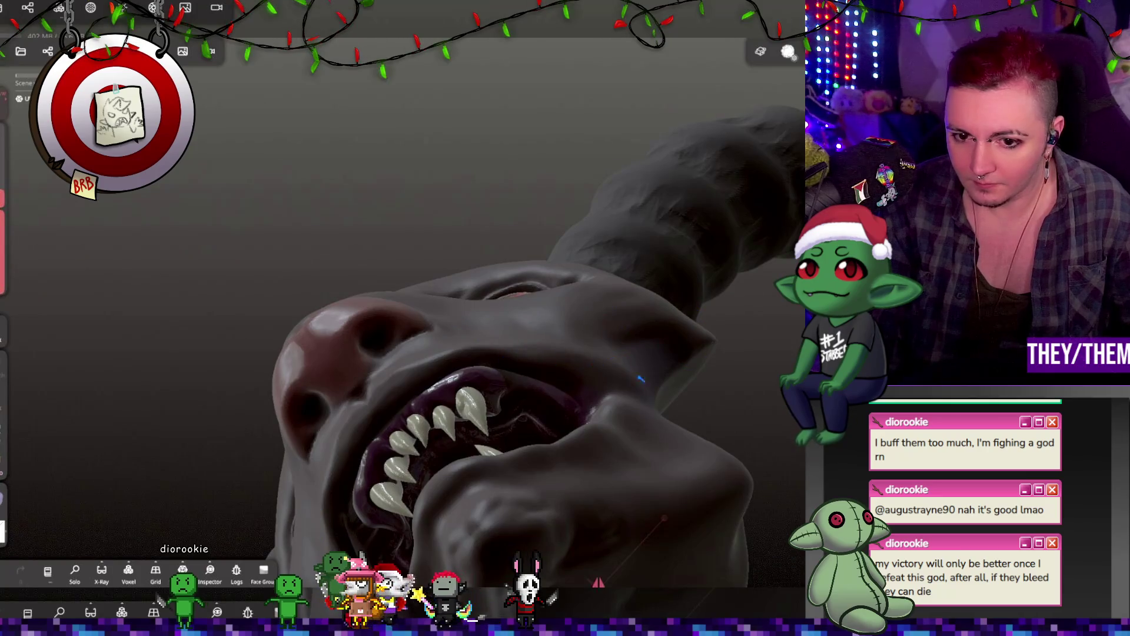
pyautogui.moveTo(597, 583)
pyautogui.mouseDown()
pyautogui.moveTo(549, 479)
pyautogui.moveTo(532, 226)
pyautogui.mouseUp()
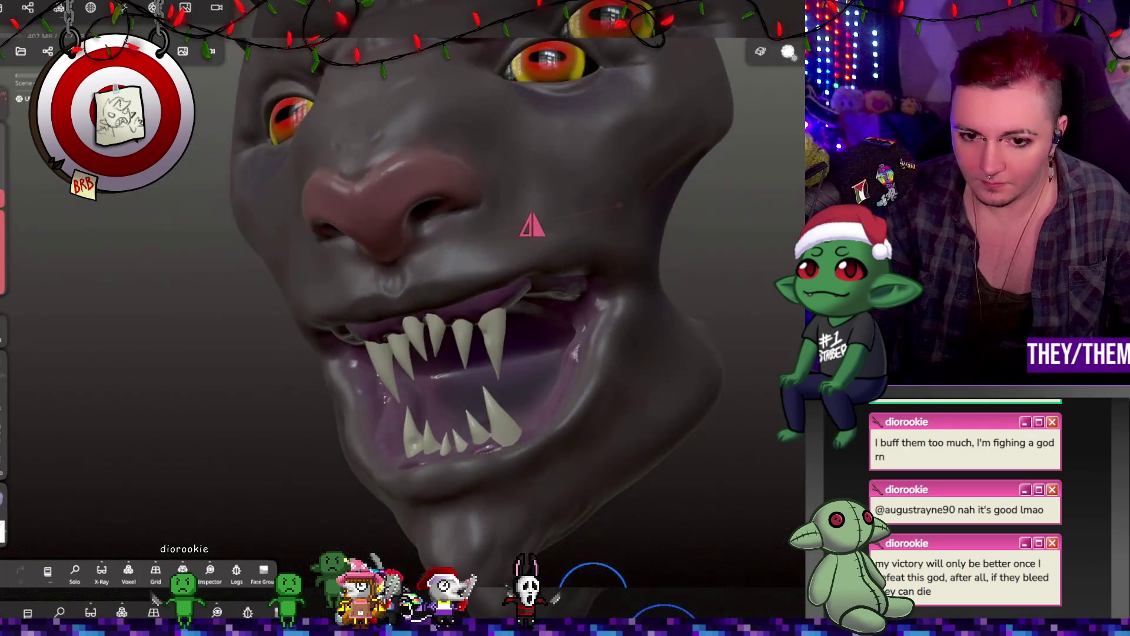
pyautogui.moveTo(541, 462)
pyautogui.mouseDown()
pyautogui.moveTo(627, 287)
pyautogui.moveTo(644, 393)
pyautogui.moveTo(664, 426)
pyautogui.moveTo(655, 399)
pyautogui.moveTo(504, 396)
pyautogui.moveTo(626, 396)
pyautogui.moveTo(589, 253)
pyautogui.moveTo(676, 330)
pyautogui.moveTo(765, 383)
pyautogui.moveTo(619, 416)
pyautogui.moveTo(512, 408)
pyautogui.moveTo(549, 418)
pyautogui.moveTo(749, 340)
pyautogui.moveTo(626, 379)
pyautogui.moveTo(706, 373)
pyautogui.moveTo(659, 391)
pyautogui.moveTo(782, 335)
pyautogui.moveTo(755, 368)
pyautogui.moveTo(730, 356)
pyautogui.mouseUp()
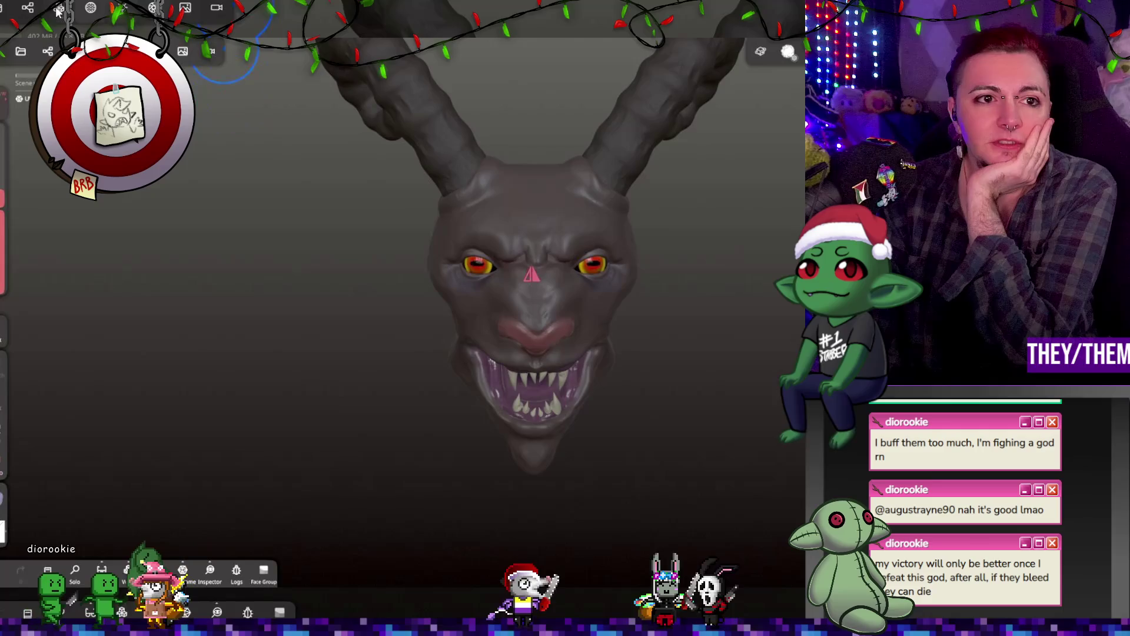
# Save the project as 'krampus', confirming the save prompt
pyautogui.click(21, 53)
pyautogui.click(50, 268)
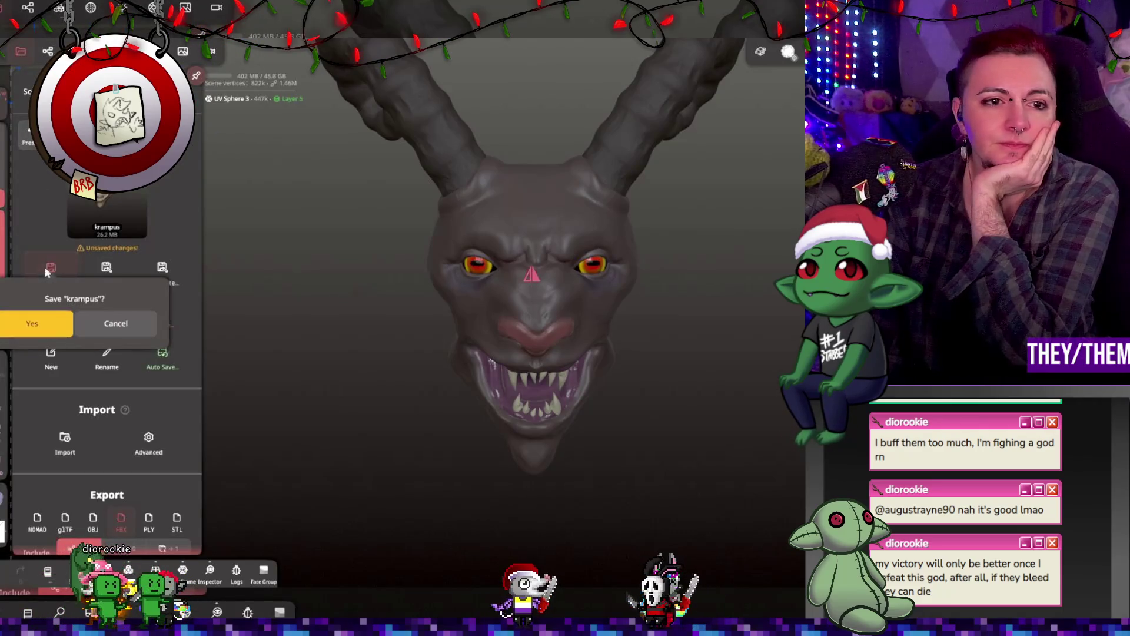
pyautogui.click(40, 334)
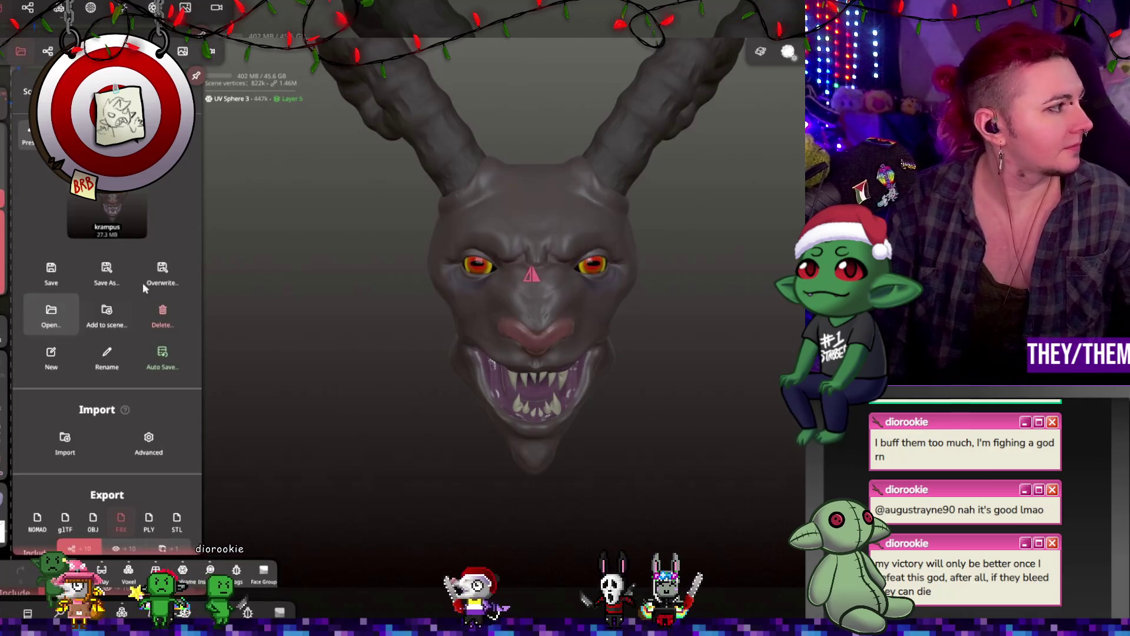
pyautogui.moveTo(675, 206); pyautogui.dragTo(691, 251)
pyautogui.click(182, 51)
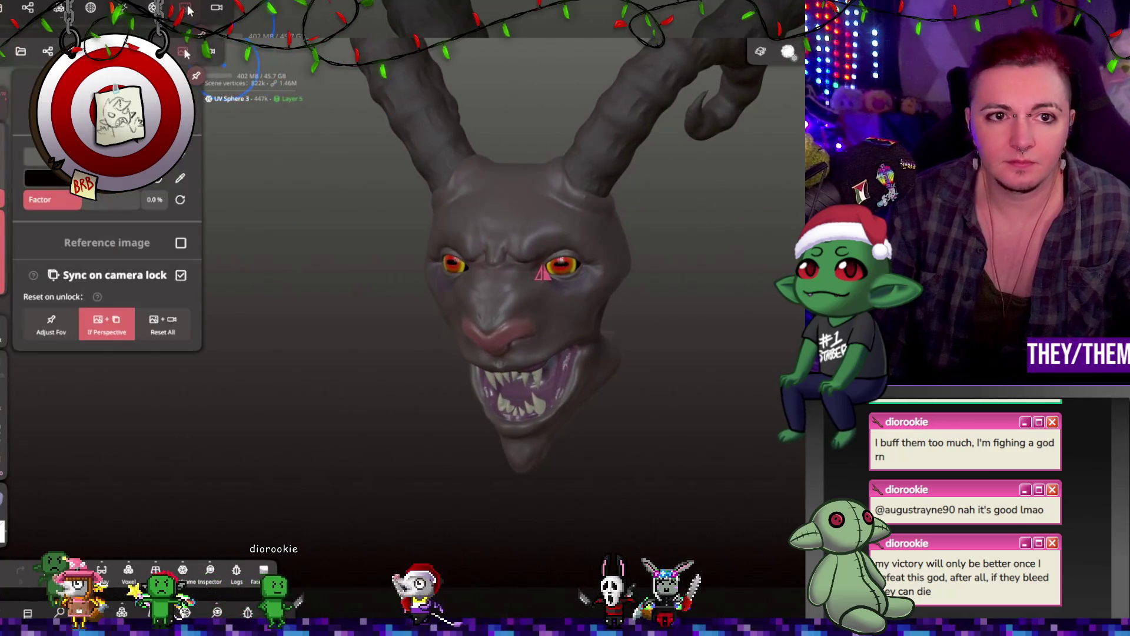
# Set the top background colour to a saturated pure red
pyautogui.click(45, 177)
pyautogui.click(154, 298)
pyautogui.moveTo(99, 282)
pyautogui.mouseDown()
pyautogui.moveTo(130, 297)
pyautogui.moveTo(146, 286)
pyautogui.moveTo(148, 301)
pyautogui.mouseUp()
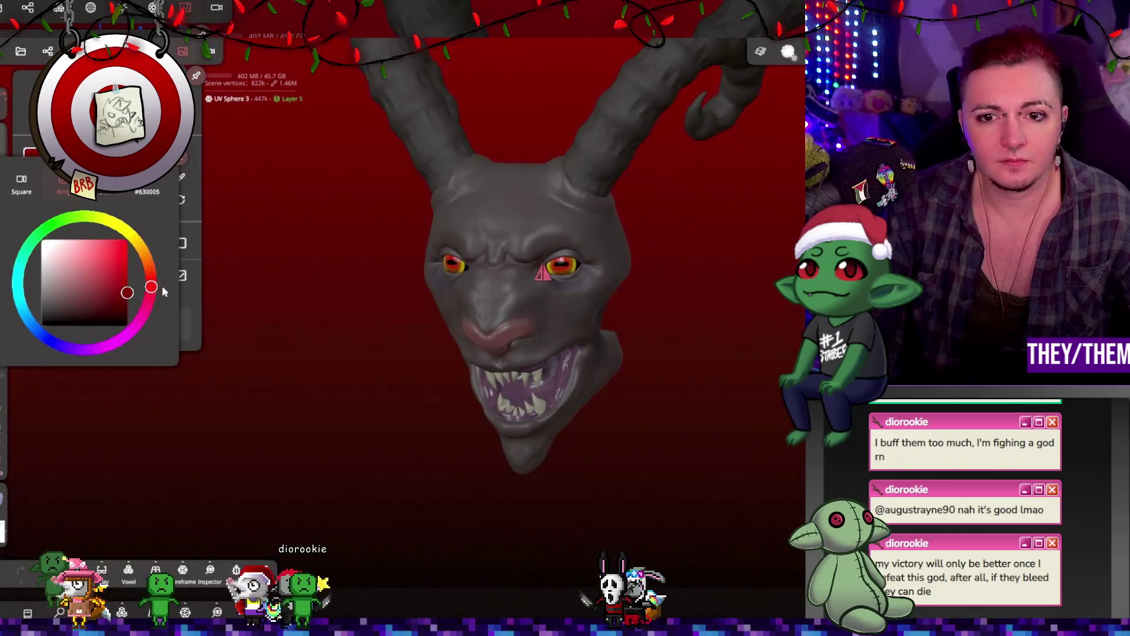
pyautogui.click(41, 173)
pyautogui.moveTo(152, 289)
pyautogui.mouseDown()
pyautogui.moveTo(164, 347)
pyautogui.moveTo(155, 252)
pyautogui.moveTo(157, 286)
pyautogui.mouseUp()
# Set the lower background colour to black after trying a blue, then view the gradient behind the head
pyautogui.moveTo(88, 375); pyautogui.dragTo(56, 366)
pyautogui.moveTo(126, 287)
pyautogui.mouseDown()
pyautogui.moveTo(118, 249)
pyautogui.moveTo(154, 295)
pyautogui.moveTo(158, 327)
pyautogui.mouseUp()
pyautogui.moveTo(103, 303); pyautogui.dragTo(56, 371)
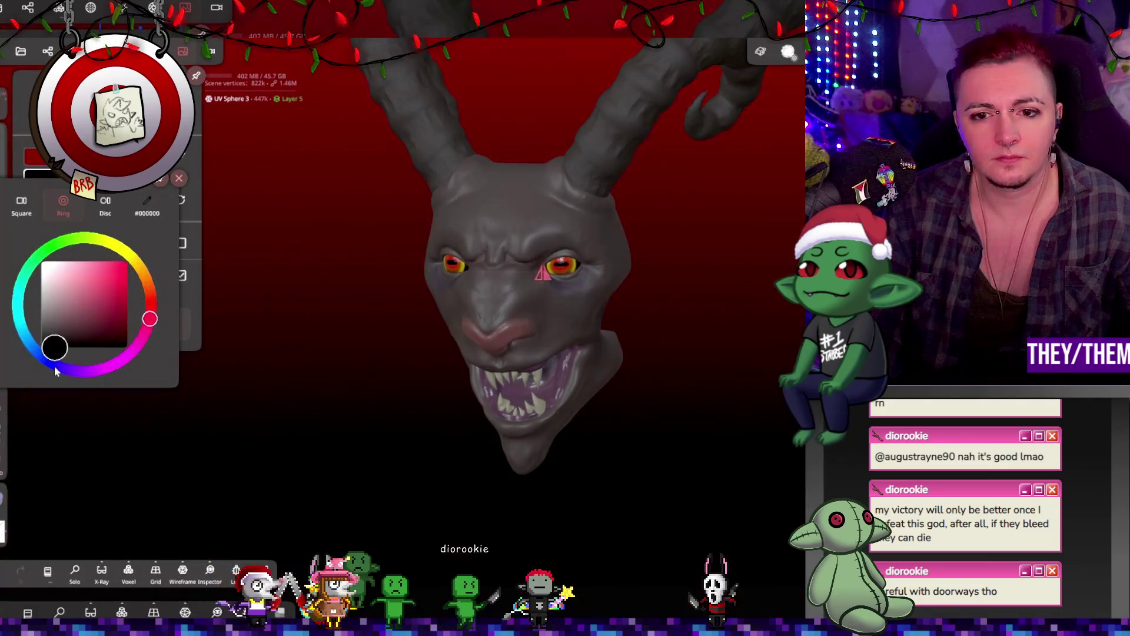
pyautogui.click(386, 331)
pyautogui.moveTo(386, 330)
pyautogui.mouseDown()
pyautogui.moveTo(566, 339)
pyautogui.moveTo(309, 318)
pyautogui.moveTo(412, 260)
pyautogui.moveTo(565, 273)
pyautogui.moveTo(553, 234)
pyautogui.moveTo(564, 247)
pyautogui.moveTo(533, 228)
pyautogui.mouseUp()
pyautogui.moveTo(549, 172)
pyautogui.mouseDown()
pyautogui.moveTo(468, 156)
pyautogui.moveTo(432, 101)
pyautogui.moveTo(562, 167)
pyautogui.moveTo(545, 174)
pyautogui.moveTo(561, 144)
pyautogui.mouseUp()
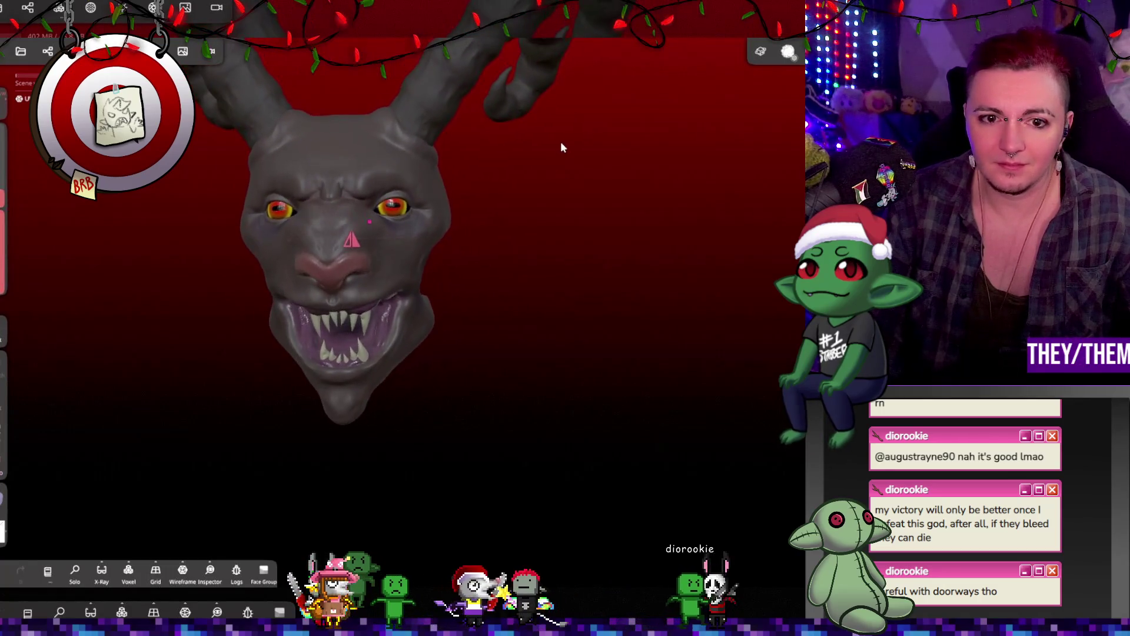
# Save the horned-head sculpt again to the krampus file and orbit to a side profile
pyautogui.moveTo(422, 207)
pyautogui.mouseDown()
pyautogui.moveTo(253, 214)
pyautogui.moveTo(333, 255)
pyautogui.moveTo(330, 367)
pyautogui.moveTo(170, 316)
pyautogui.moveTo(439, 312)
pyautogui.moveTo(638, 253)
pyautogui.moveTo(356, 263)
pyautogui.moveTo(419, 294)
pyautogui.moveTo(641, 310)
pyautogui.moveTo(530, 306)
pyautogui.mouseUp()
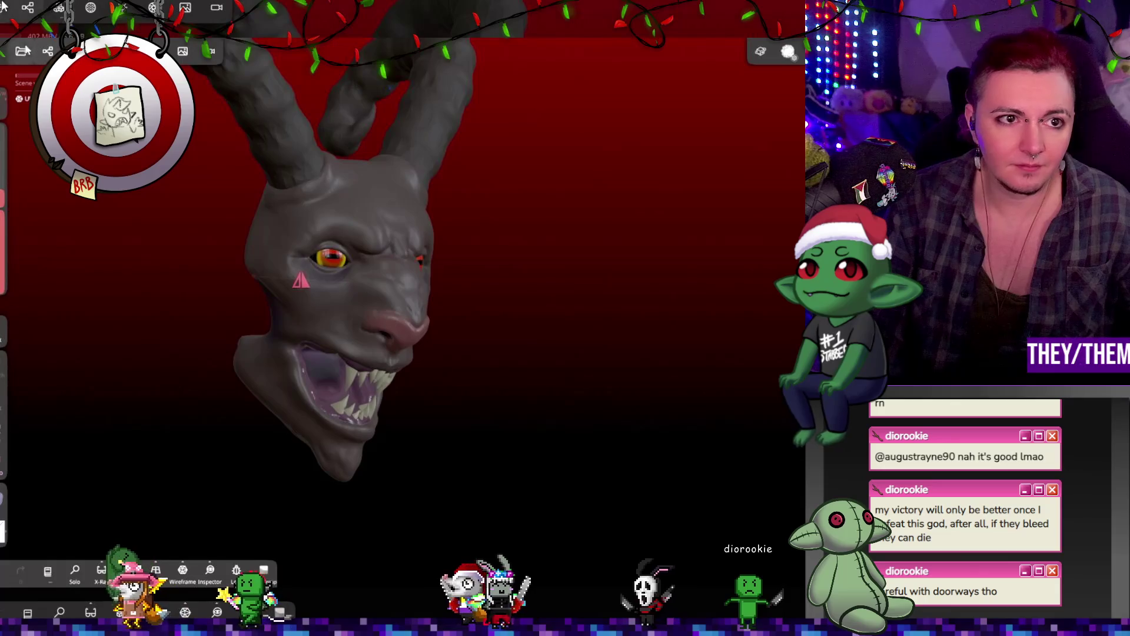
pyautogui.click(20, 51)
pyautogui.click(52, 280)
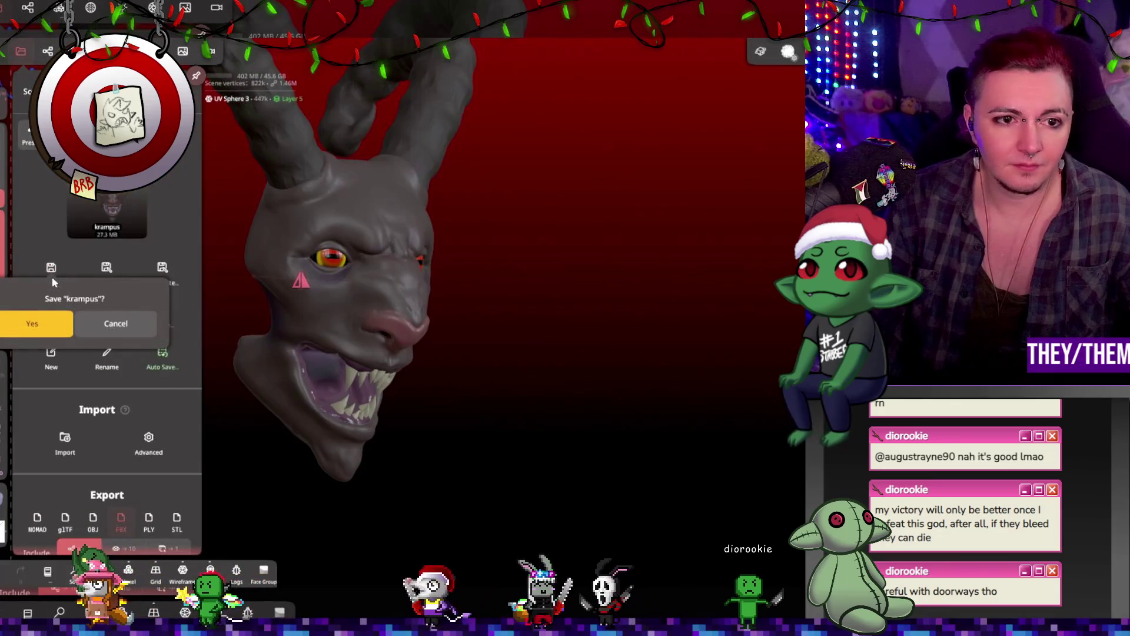
pyautogui.click(35, 323)
pyautogui.click(46, 52)
pyautogui.moveTo(479, 191)
pyautogui.mouseDown()
pyautogui.moveTo(655, 197)
pyautogui.moveTo(704, 211)
pyautogui.mouseUp()
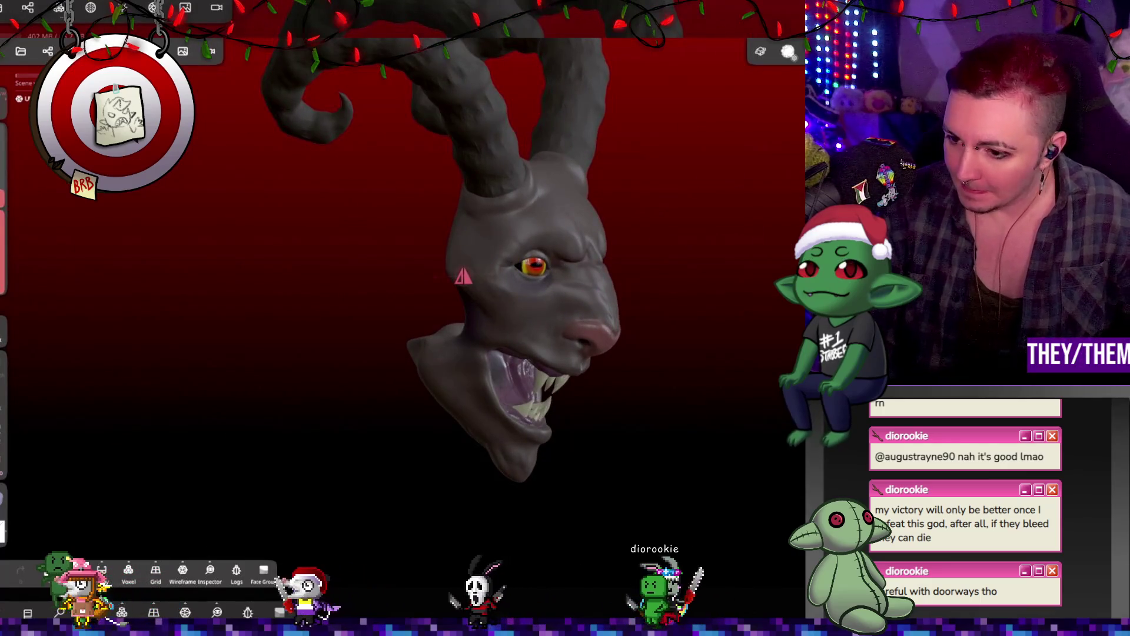
pyautogui.moveTo(765, 212)
pyautogui.mouseDown()
pyautogui.moveTo(683, 220)
pyautogui.moveTo(725, 256)
pyautogui.mouseUp()
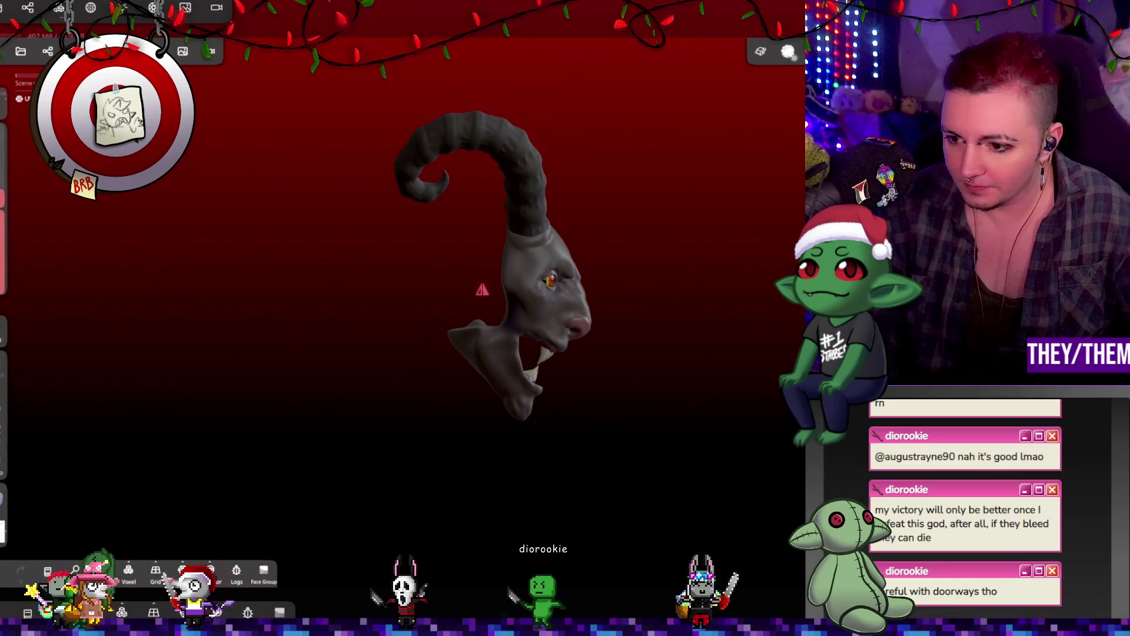
pyautogui.click(787, 52)
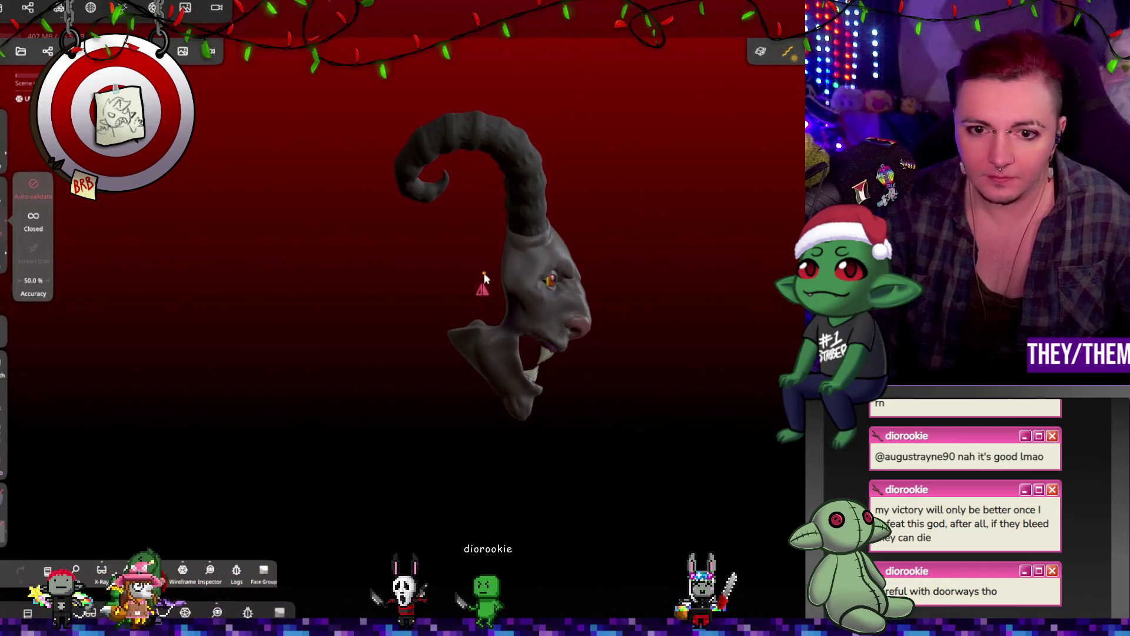
# Draw a thick tube curve from behind the head down-left, shaping its bend and end point
pyautogui.moveTo(370, 264); pyautogui.dragTo(319, 355)
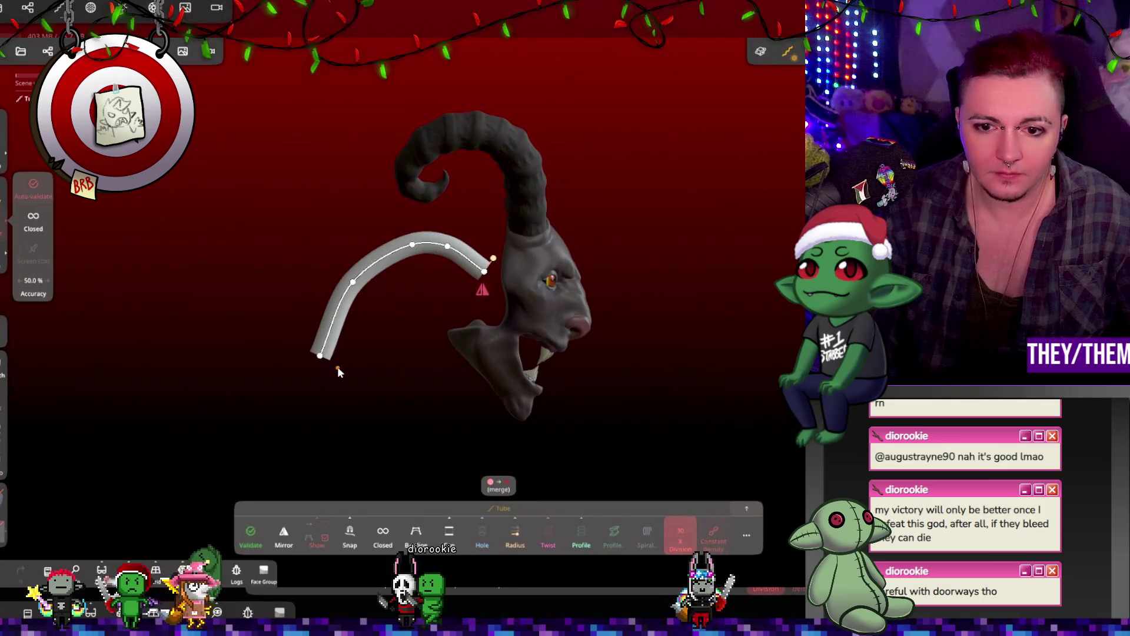
pyautogui.moveTo(494, 259); pyautogui.dragTo(548, 184)
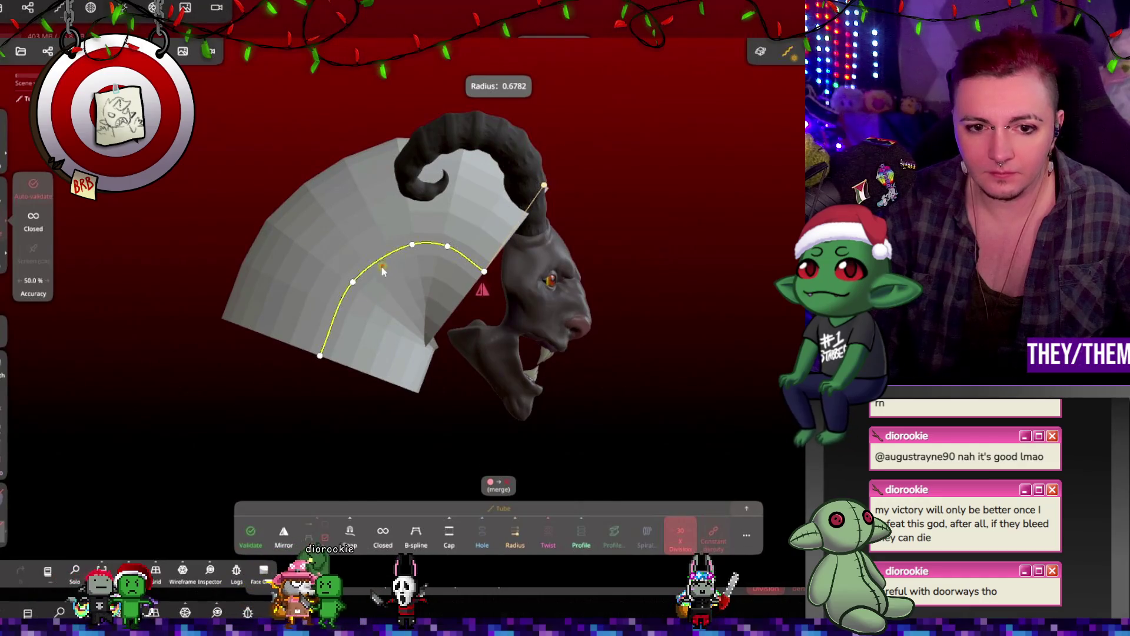
pyautogui.moveTo(352, 284); pyautogui.dragTo(335, 298)
pyautogui.moveTo(321, 353)
pyautogui.mouseDown()
pyautogui.moveTo(295, 372)
pyautogui.moveTo(288, 401)
pyautogui.mouseUp()
pyautogui.moveTo(338, 298); pyautogui.dragTo(308, 303)
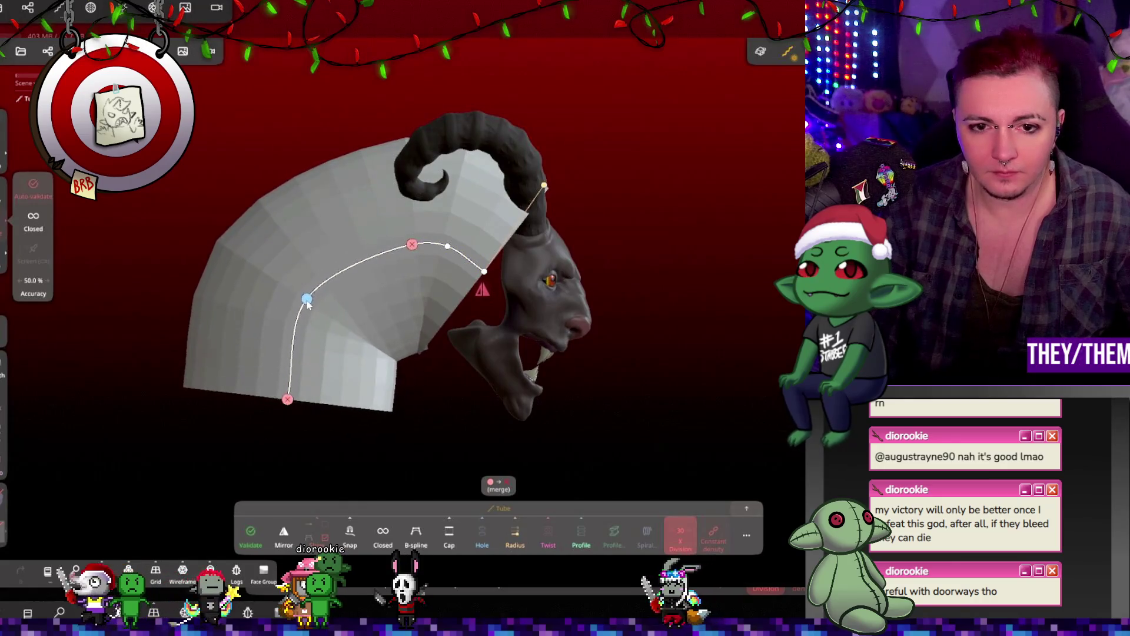
pyautogui.moveTo(412, 247)
pyautogui.mouseDown()
pyautogui.moveTo(356, 245)
pyautogui.moveTo(379, 247)
pyautogui.mouseUp()
pyautogui.moveTo(484, 272); pyautogui.dragTo(512, 281)
pyautogui.moveTo(559, 185); pyautogui.dragTo(552, 220)
pyautogui.moveTo(507, 284); pyautogui.dragTo(513, 291)
# Extend the tube's bottom end, reshape its lower bend, and widen it to radius 0.7519
pyautogui.moveTo(514, 299)
pyautogui.mouseDown(button='right')
pyautogui.moveTo(504, 327)
pyautogui.moveTo(712, 344)
pyautogui.mouseUp(button='right')
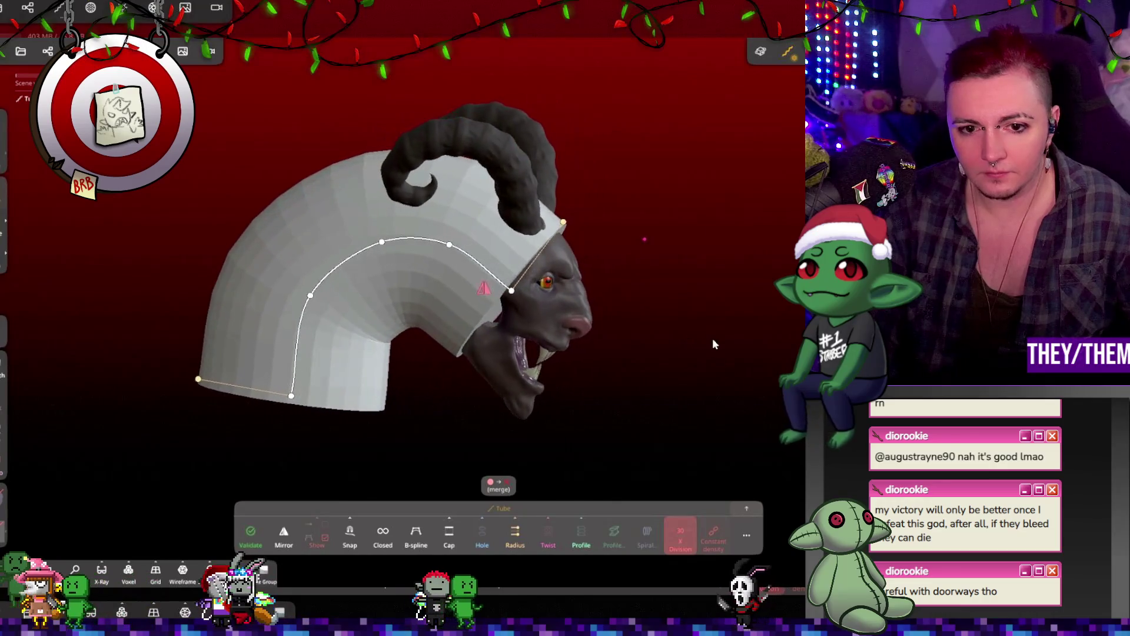
pyautogui.moveTo(314, 302); pyautogui.dragTo(326, 310)
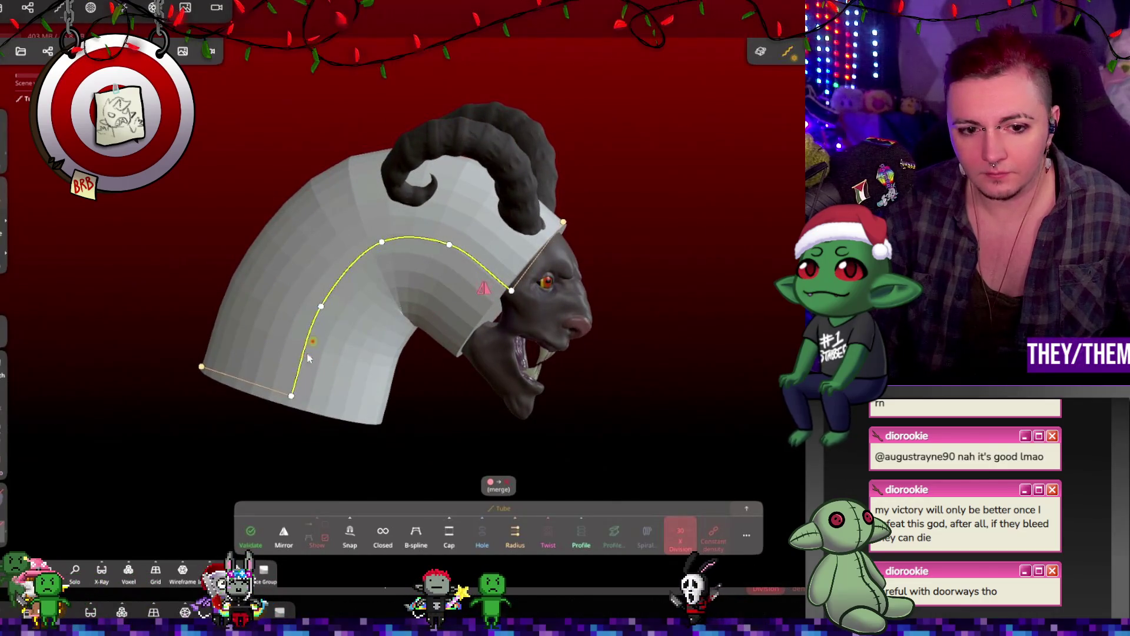
pyautogui.moveTo(295, 401); pyautogui.dragTo(332, 424)
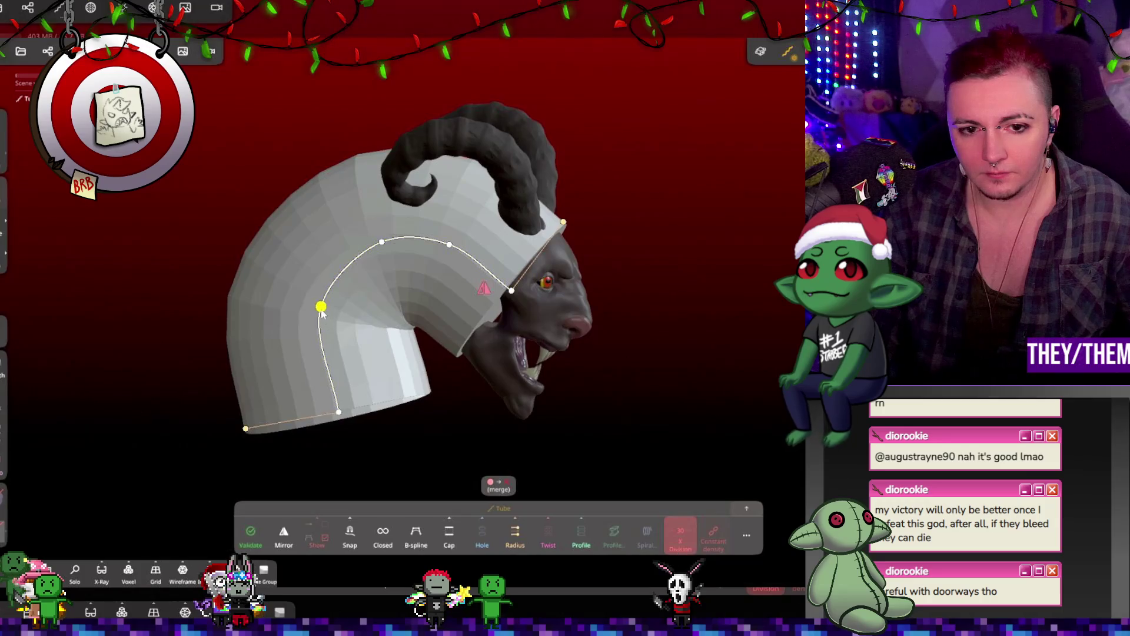
pyautogui.moveTo(321, 312); pyautogui.dragTo(343, 313)
pyautogui.moveTo(244, 409); pyautogui.dragTo(221, 409)
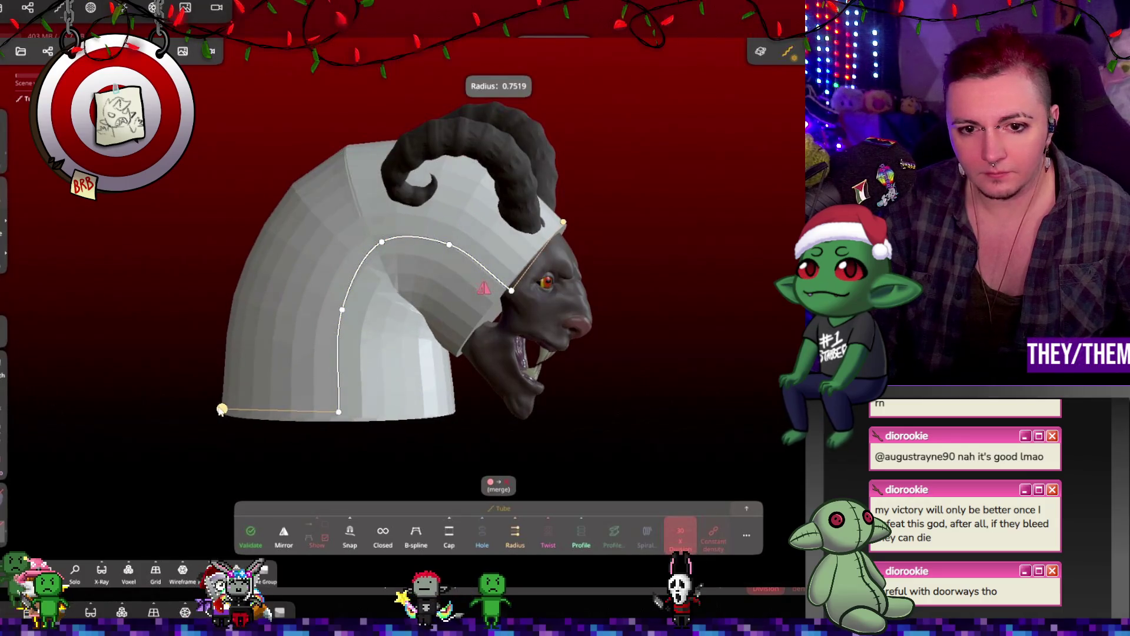
pyautogui.moveTo(612, 395)
pyautogui.mouseDown()
pyautogui.moveTo(387, 387)
pyautogui.moveTo(648, 400)
pyautogui.moveTo(560, 366)
pyautogui.mouseUp()
pyautogui.moveTo(385, 254); pyautogui.dragTo(383, 284)
pyautogui.moveTo(343, 325); pyautogui.dragTo(344, 356)
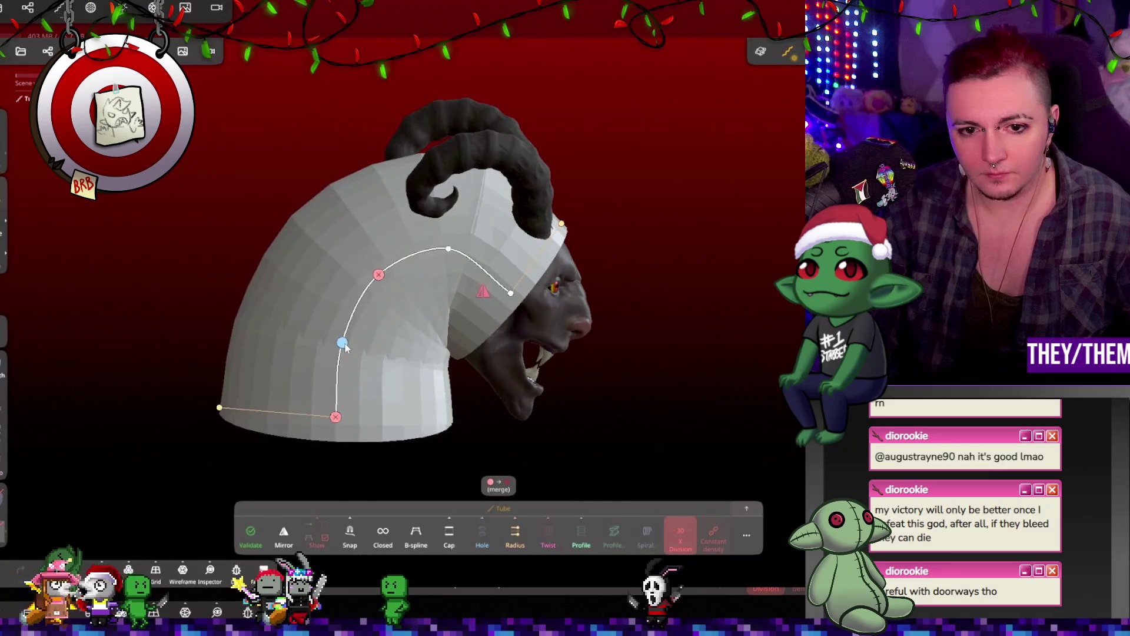
# Adjust the tube radius to 0.8304, lower its end point, then narrow it to 0.4793
pyautogui.moveTo(641, 383); pyautogui.dragTo(380, 368)
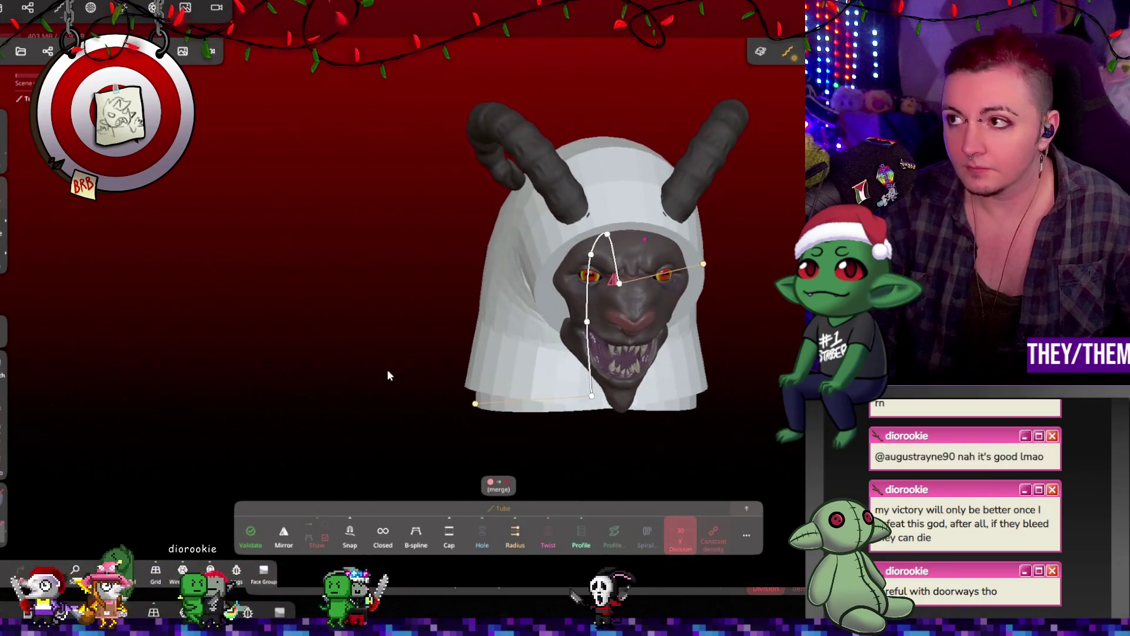
pyautogui.moveTo(670, 316)
pyautogui.mouseDown()
pyautogui.moveTo(542, 290)
pyautogui.moveTo(560, 292)
pyautogui.mouseUp()
pyautogui.moveTo(647, 295)
pyautogui.mouseDown()
pyautogui.moveTo(565, 306)
pyautogui.moveTo(488, 353)
pyautogui.mouseUp()
pyautogui.moveTo(461, 415); pyautogui.dragTo(449, 413)
pyautogui.moveTo(575, 412); pyautogui.dragTo(567, 422)
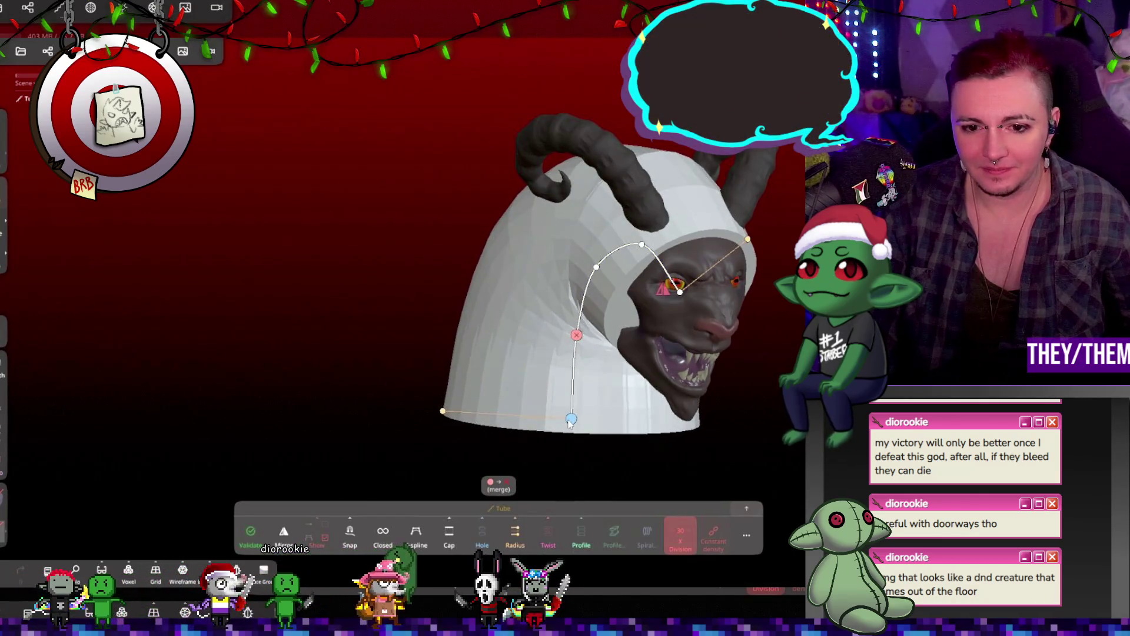
pyautogui.moveTo(723, 419); pyautogui.dragTo(669, 393)
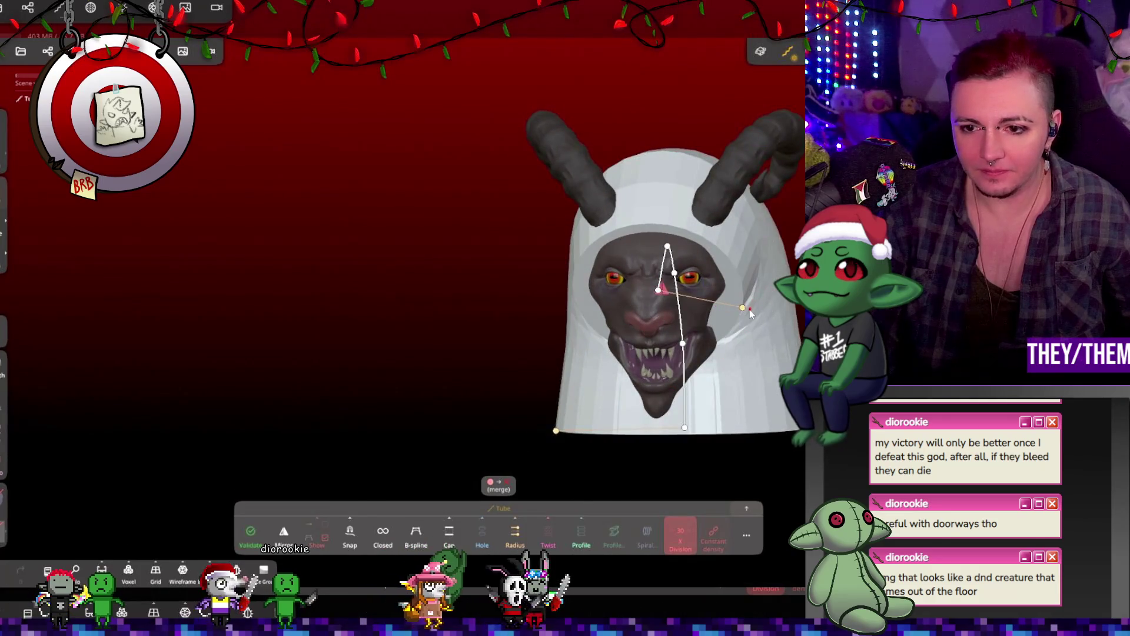
pyautogui.moveTo(742, 304)
pyautogui.mouseDown()
pyautogui.moveTo(731, 305)
pyautogui.moveTo(818, 305)
pyautogui.mouseUp()
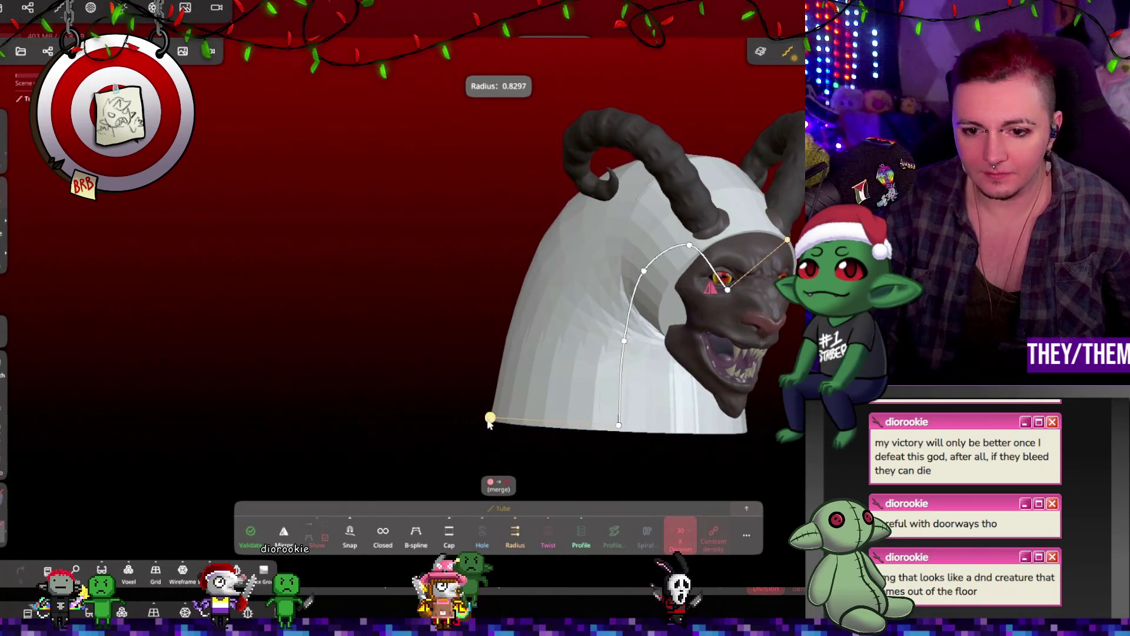
pyautogui.moveTo(488, 421); pyautogui.dragTo(377, 421)
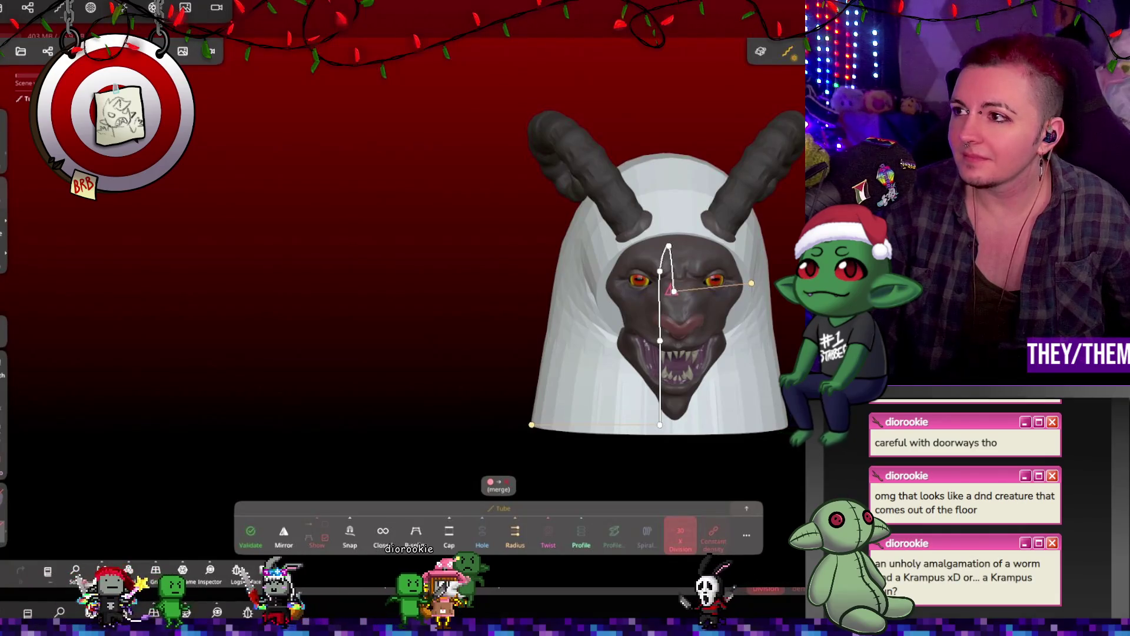
# Check the tube's topology settings, validate it into a solid mesh, and inspect the model
pyautogui.click(747, 510)
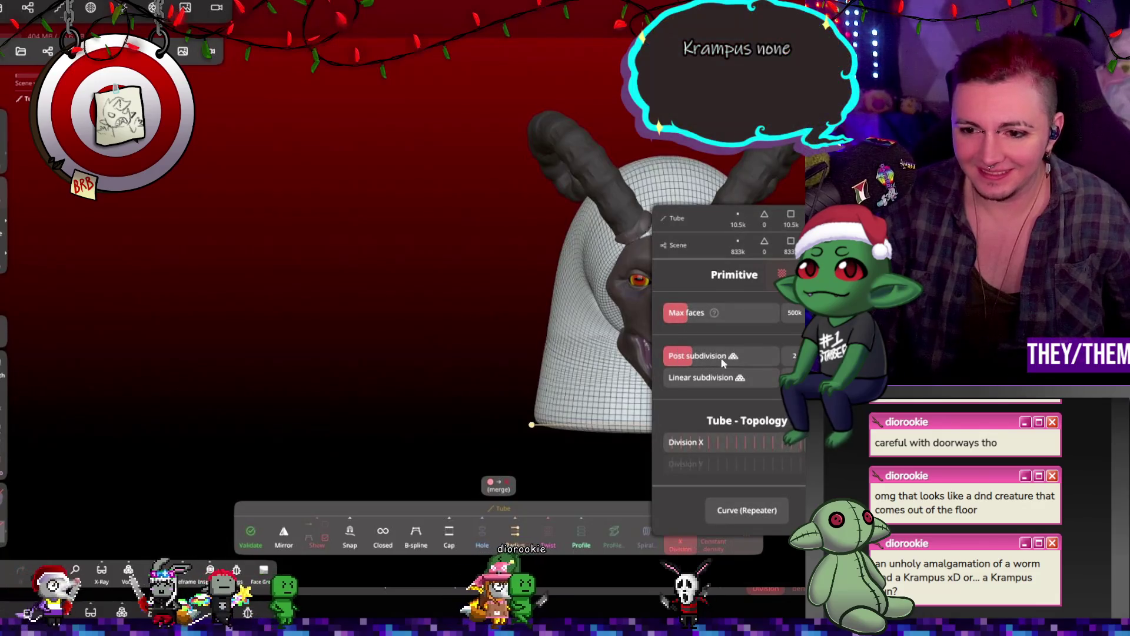
pyautogui.press('Escape')
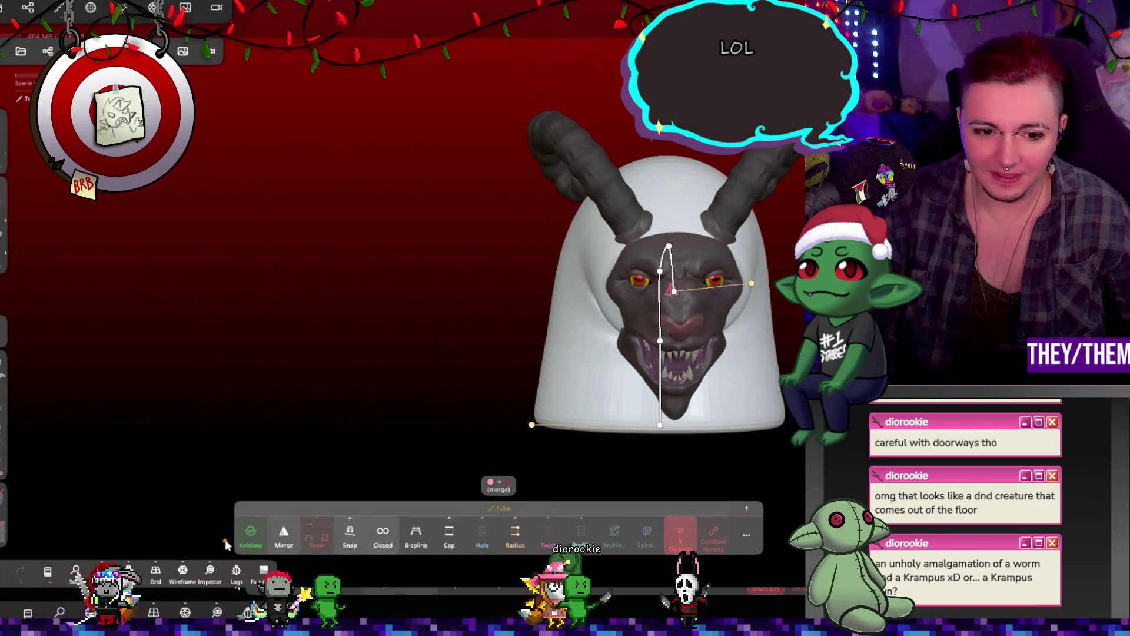
pyautogui.click(250, 533)
pyautogui.moveTo(736, 371)
pyautogui.mouseDown()
pyautogui.moveTo(510, 379)
pyautogui.moveTo(672, 351)
pyautogui.moveTo(789, 354)
pyautogui.mouseUp()
pyautogui.moveTo(658, 290); pyautogui.dragTo(660, 288)
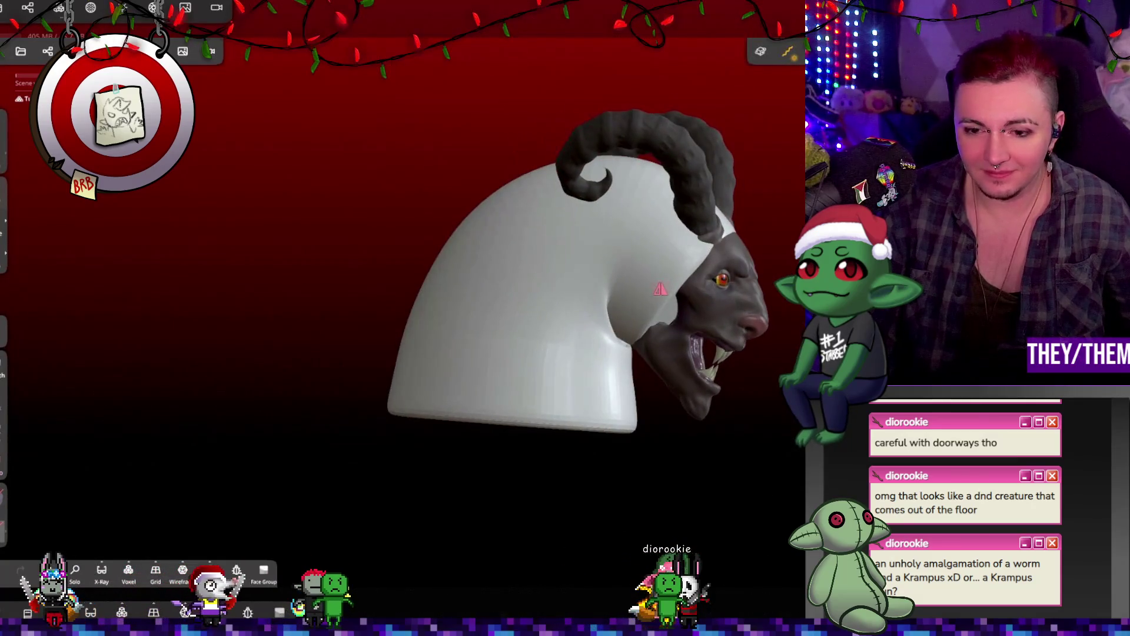
# Return to a sculpt brush and reopen the paint settings (roughness 0.61, metalness 0)
pyautogui.press('b')
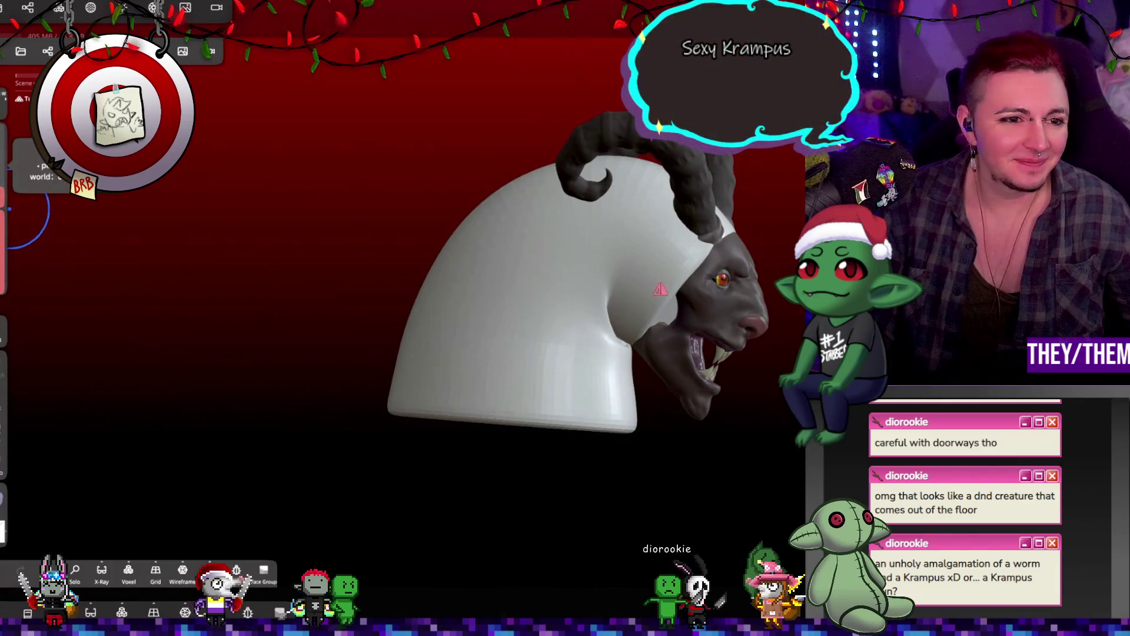
pyautogui.moveTo(731, 327)
pyautogui.mouseDown(button='right')
pyautogui.moveTo(613, 321)
pyautogui.moveTo(657, 373)
pyautogui.moveTo(560, 285)
pyautogui.moveTo(662, 330)
pyautogui.moveTo(484, 261)
pyautogui.moveTo(777, 324)
pyautogui.mouseUp(button='right')
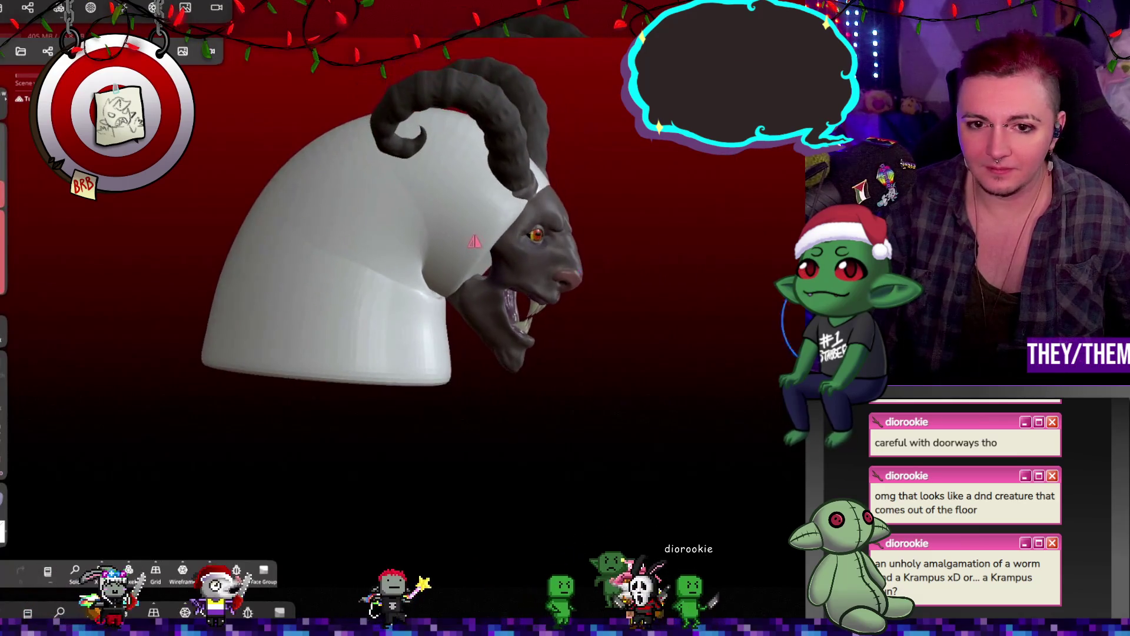
pyautogui.moveTo(464, 322); pyautogui.dragTo(461, 337, button='right')
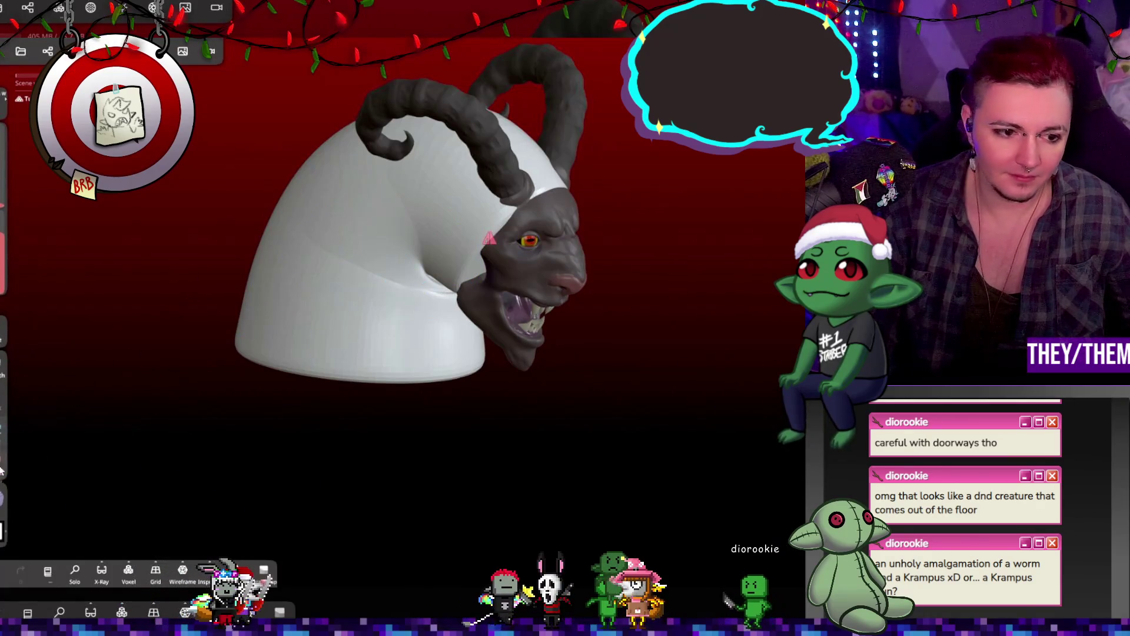
pyautogui.click(3, 500)
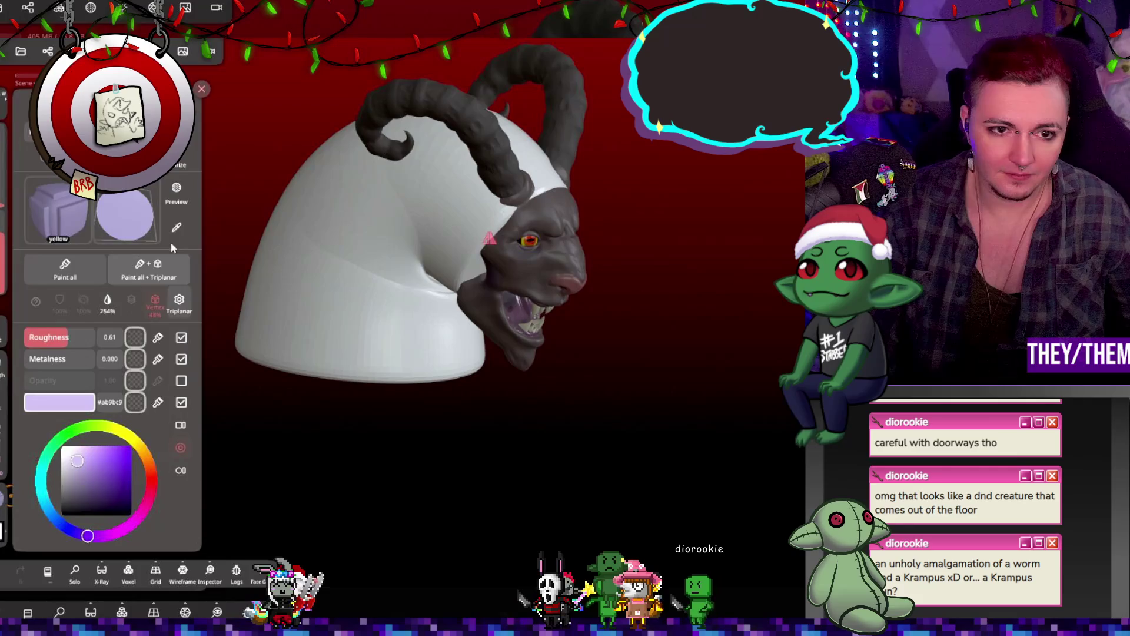
# Pick a colour from the model's surface and paint the whole model dark grey
pyautogui.click(176, 227)
pyautogui.moveTo(533, 262)
pyautogui.mouseDown()
pyautogui.moveTo(373, 357)
pyautogui.moveTo(365, 330)
pyautogui.mouseUp()
pyautogui.click(10, 486)
pyautogui.click(80, 269)
# Darken the paint colour to #3a2626 and paint the whole tube dark maroon
pyautogui.moveTo(695, 360)
pyautogui.mouseDown()
pyautogui.moveTo(511, 319)
pyautogui.moveTo(489, 348)
pyautogui.mouseUp()
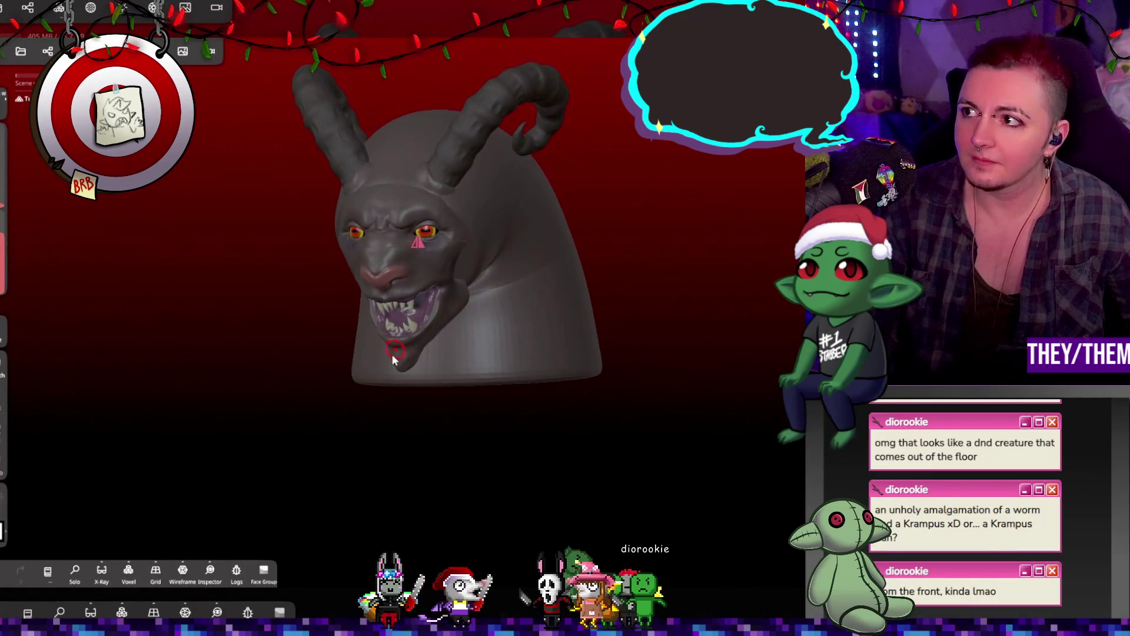
pyautogui.moveTo(283, 352); pyautogui.dragTo(493, 351)
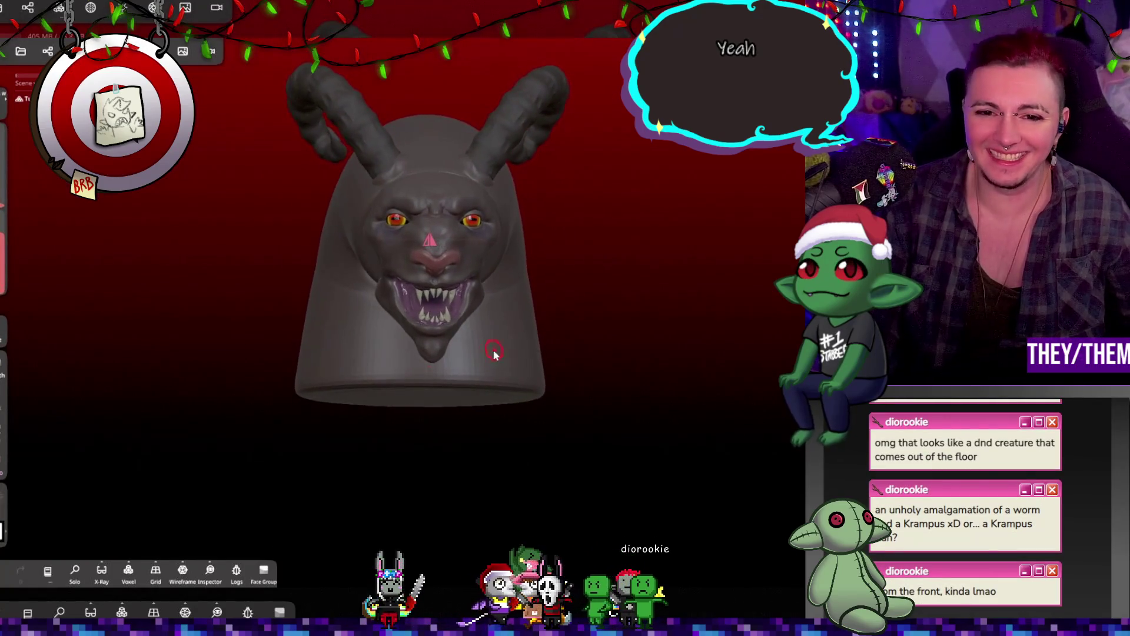
pyautogui.click(8, 510)
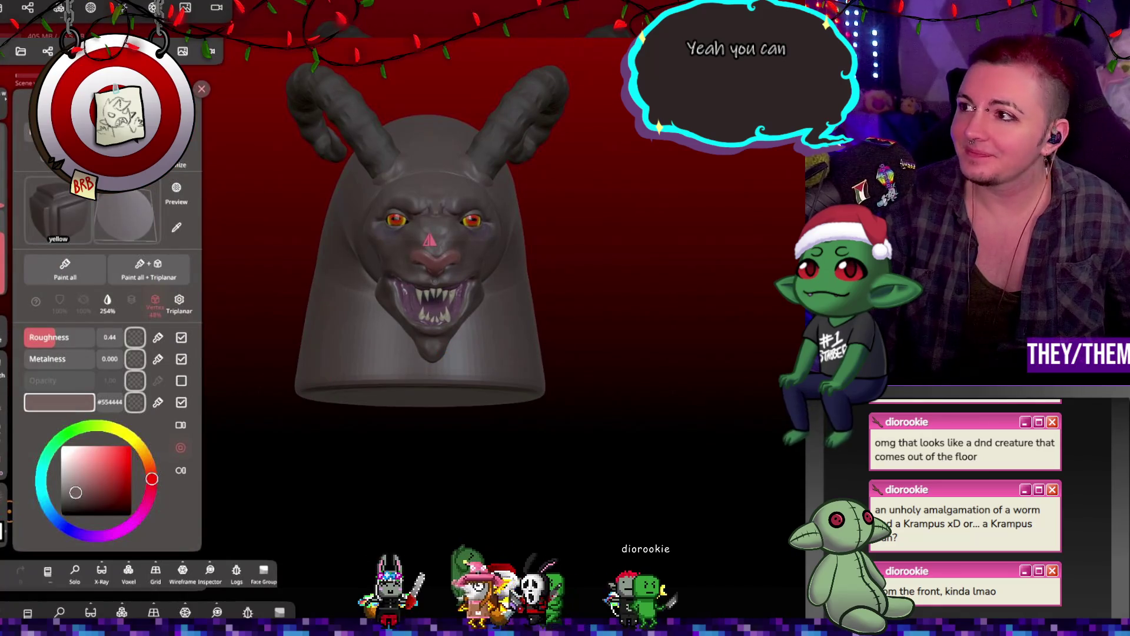
pyautogui.moveTo(86, 501); pyautogui.dragTo(98, 492)
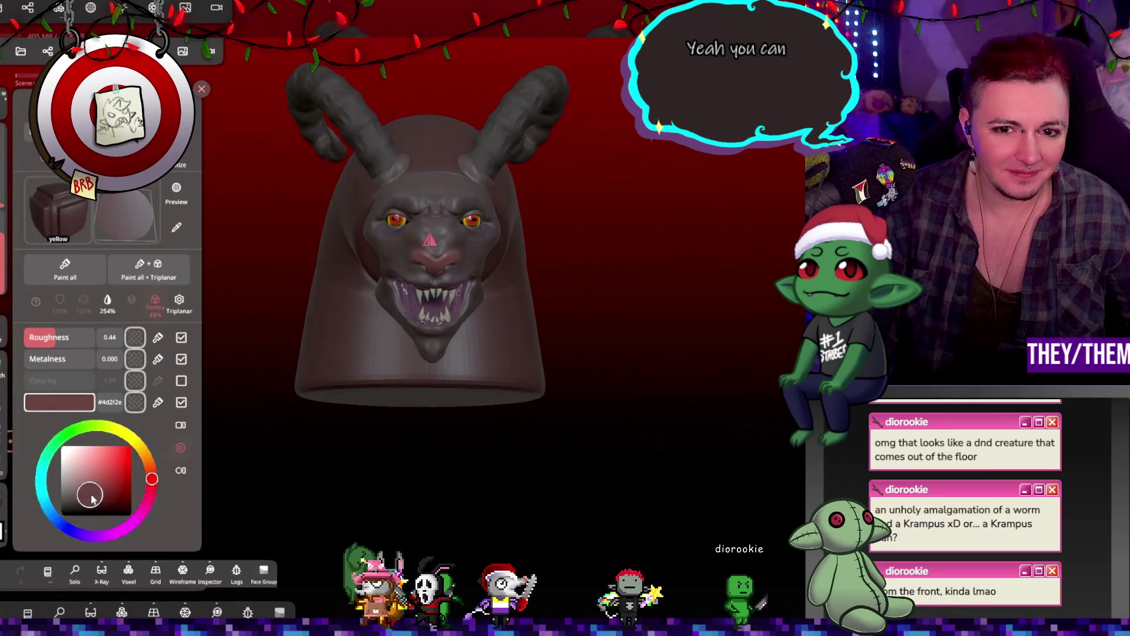
pyautogui.click(65, 278)
# Raise the voxel remesh resolution to 291.1 and request a remesh
pyautogui.moveTo(447, 259)
pyautogui.mouseDown()
pyautogui.moveTo(501, 252)
pyautogui.moveTo(375, 221)
pyautogui.moveTo(379, 203)
pyautogui.mouseUp()
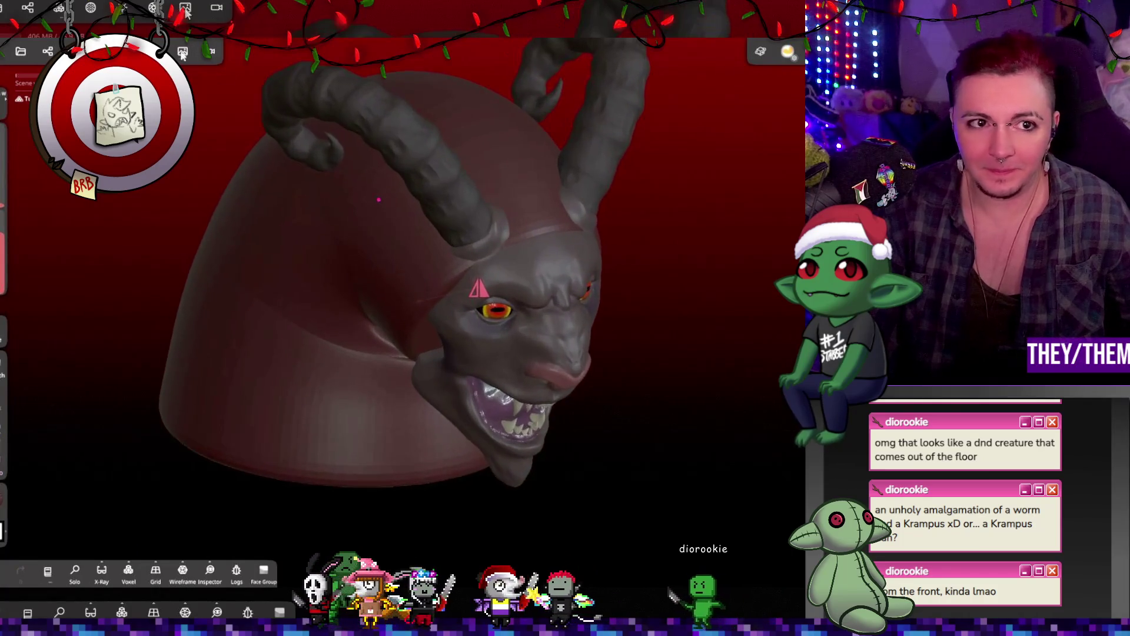
pyautogui.click(52, 11)
pyautogui.moveTo(82, 242); pyautogui.dragTo(139, 245)
pyautogui.click(117, 213)
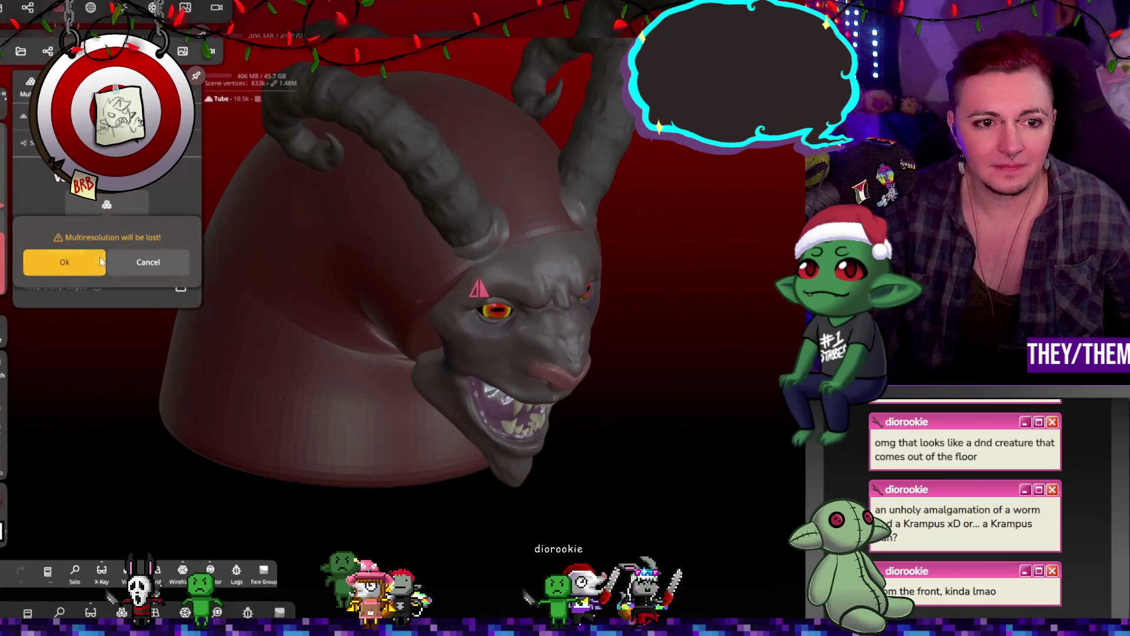
# Accept losing multiresolution to remesh the tube, then move Tube above Mirror 1 in the scene list
pyautogui.click(64, 262)
pyautogui.moveTo(82, 318)
pyautogui.mouseDown()
pyautogui.moveTo(72, 316)
pyautogui.moveTo(85, 239)
pyautogui.moveTo(107, 209)
pyautogui.mouseUp()
pyautogui.moveTo(589, 286)
pyautogui.mouseDown(button='right')
pyautogui.moveTo(484, 236)
pyautogui.moveTo(539, 235)
pyautogui.mouseUp(button='right')
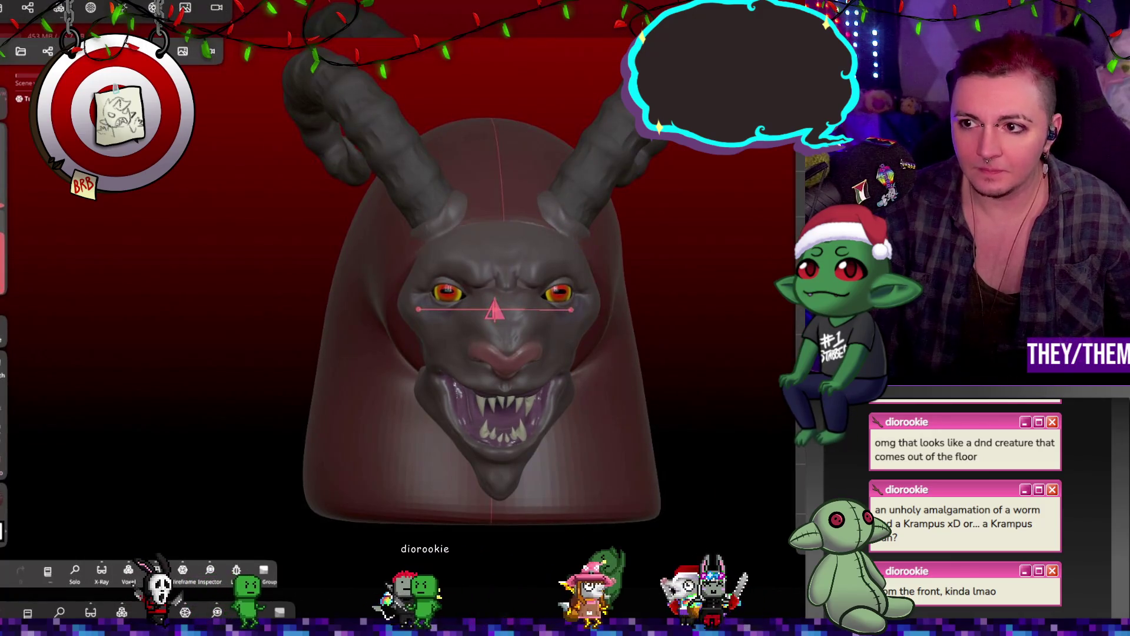
pyautogui.moveTo(707, 306)
pyautogui.mouseDown(button='right')
pyautogui.moveTo(630, 478)
pyautogui.moveTo(704, 416)
pyautogui.mouseUp(button='right')
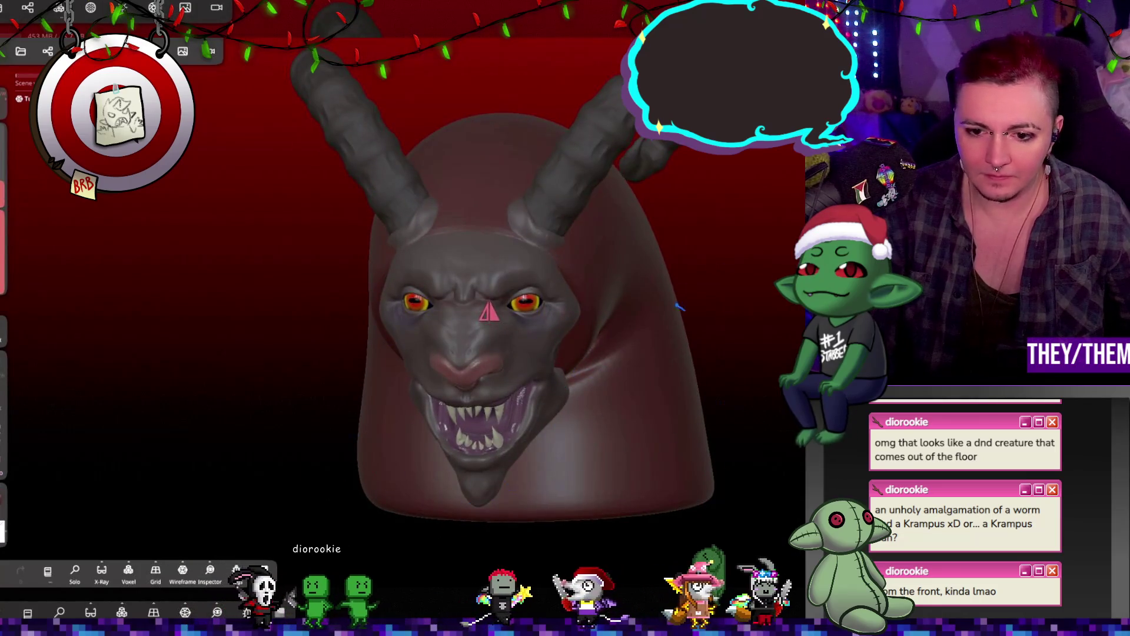
pyautogui.moveTo(594, 286); pyautogui.dragTo(725, 287, button='right')
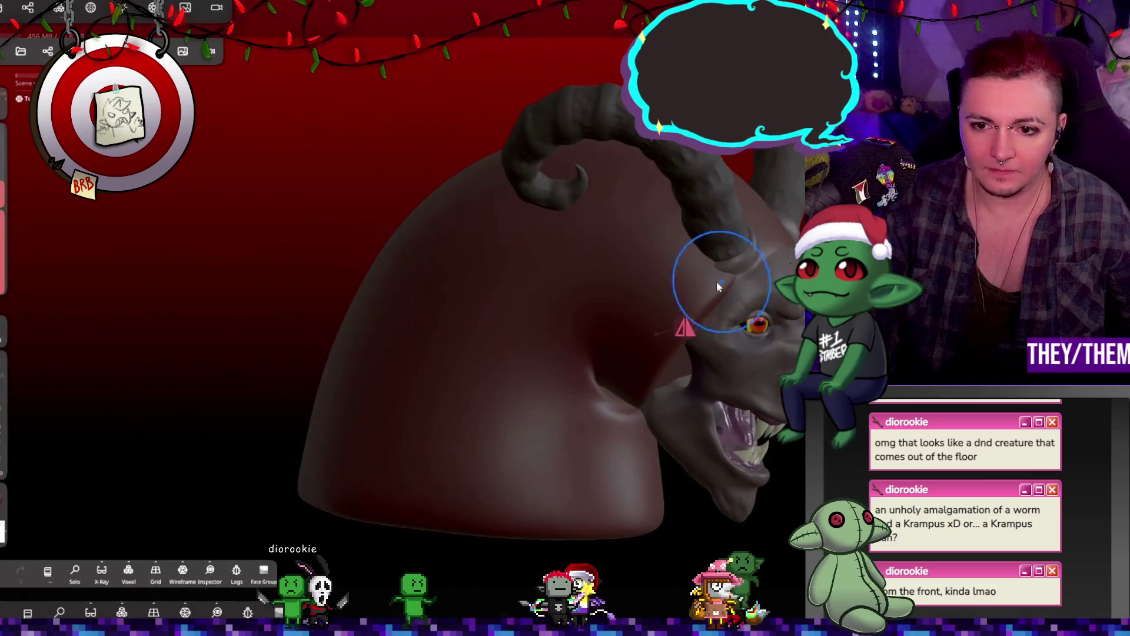
pyautogui.moveTo(735, 389)
pyautogui.mouseDown(button='right')
pyautogui.moveTo(727, 359)
pyautogui.moveTo(637, 297)
pyautogui.mouseUp(button='right')
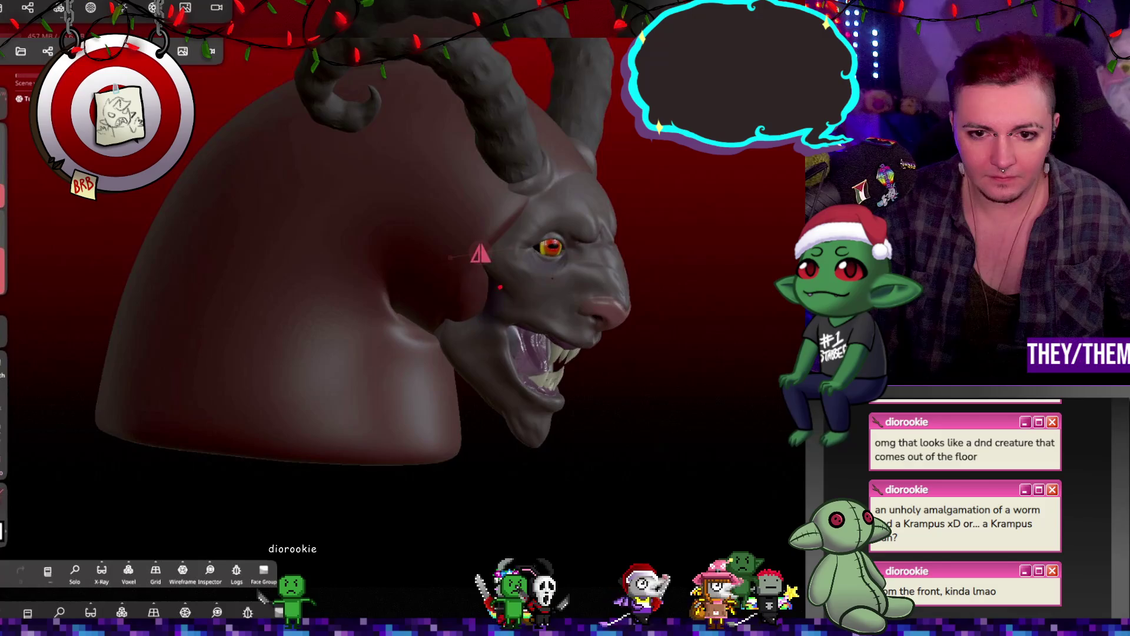
pyautogui.moveTo(529, 270)
pyautogui.mouseDown(button='right')
pyautogui.moveTo(489, 238)
pyautogui.moveTo(618, 253)
pyautogui.moveTo(641, 306)
pyautogui.moveTo(659, 306)
pyautogui.moveTo(564, 239)
pyautogui.mouseUp(button='right')
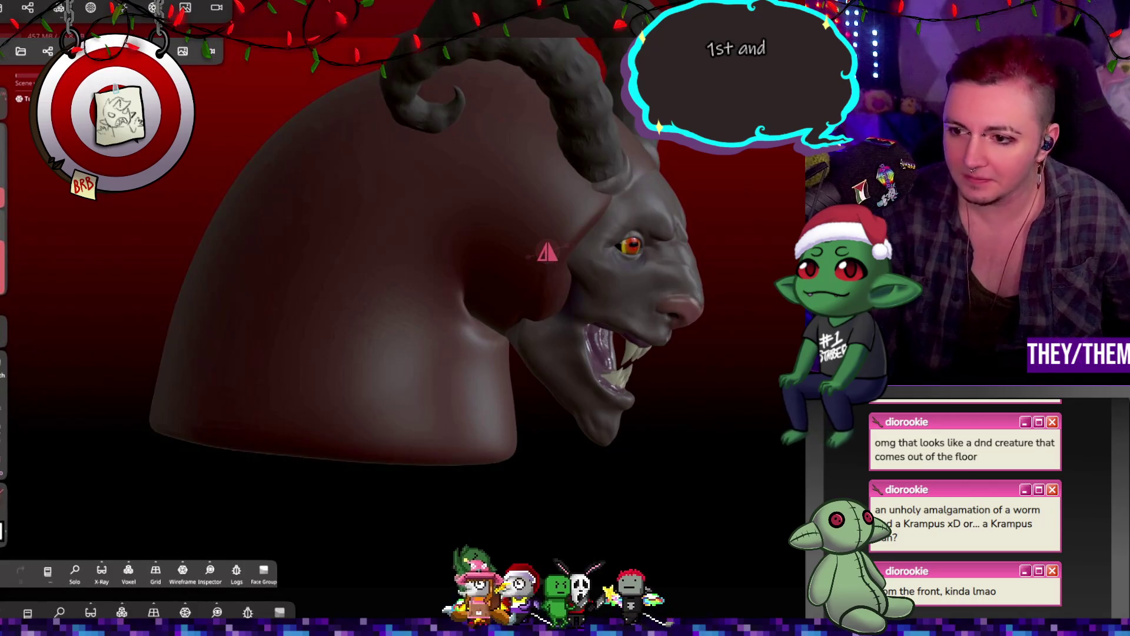
pyautogui.click(4, 531)
# Stamp a patterned alpha on the body's side, undo it, and reopen the alpha list
pyautogui.scroll(-10, 140, 512)
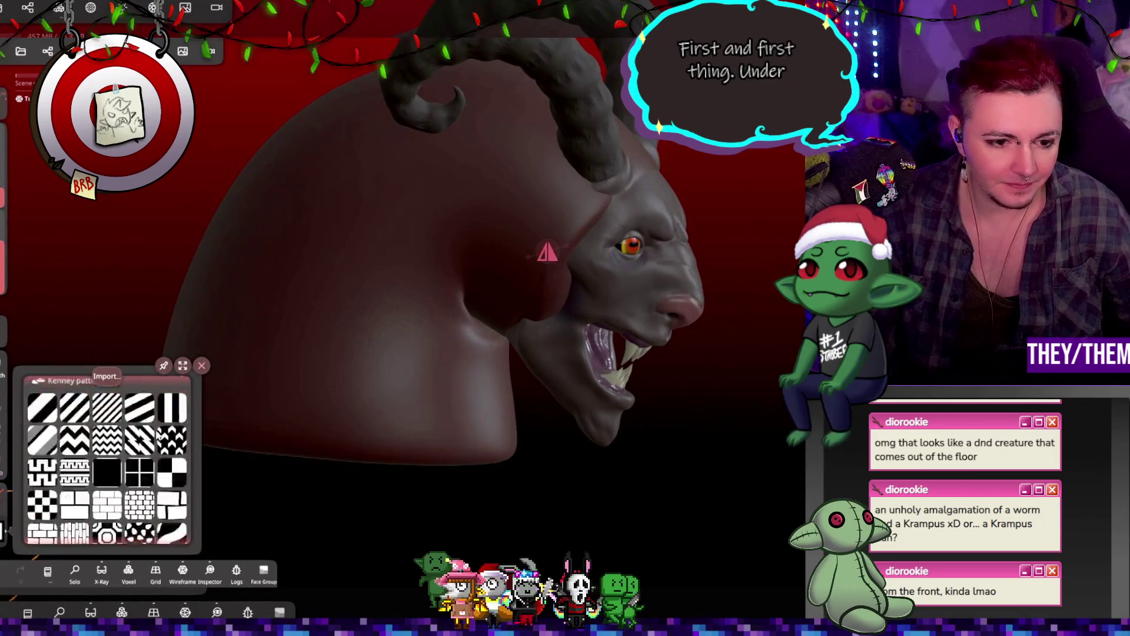
pyautogui.scroll(-10, 155, 431)
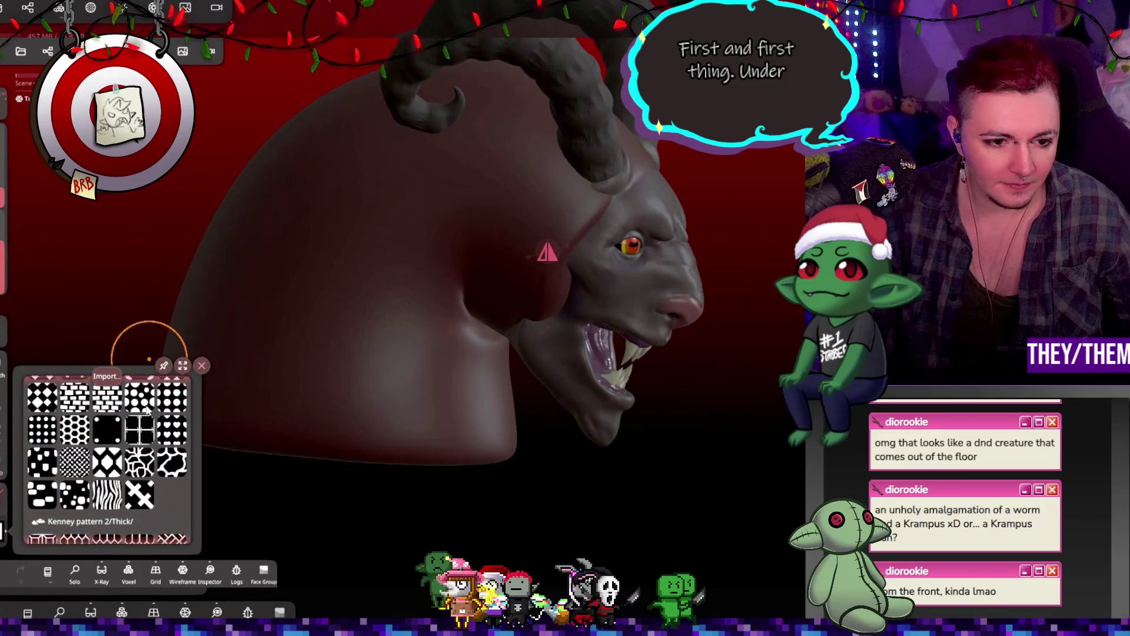
pyautogui.scroll(5, 154, 429)
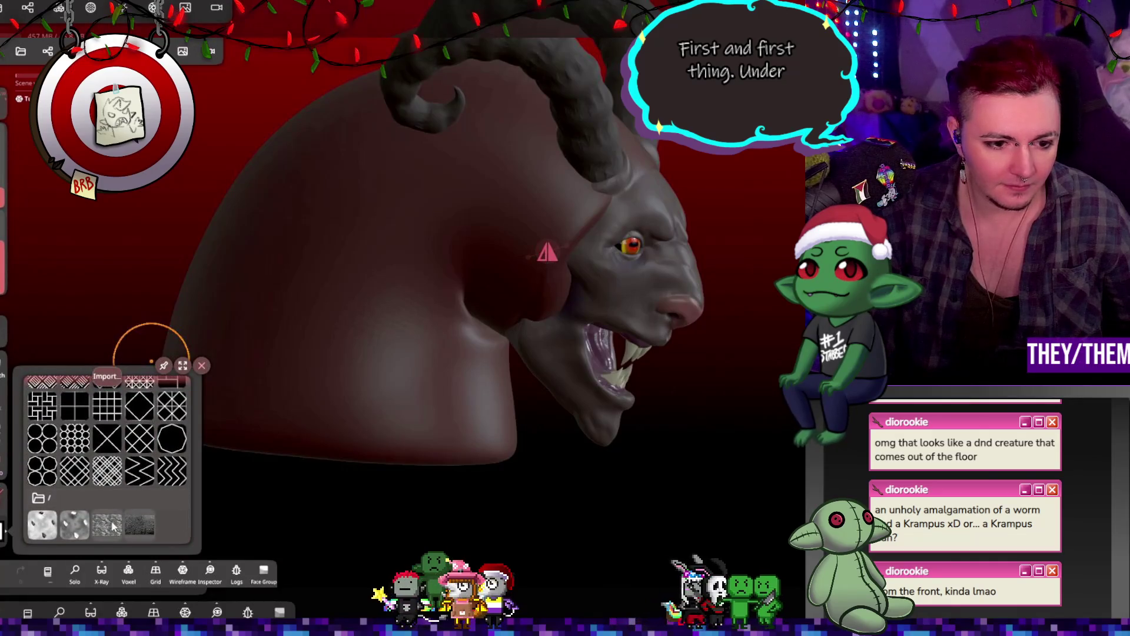
pyautogui.scroll(-10, 115, 444)
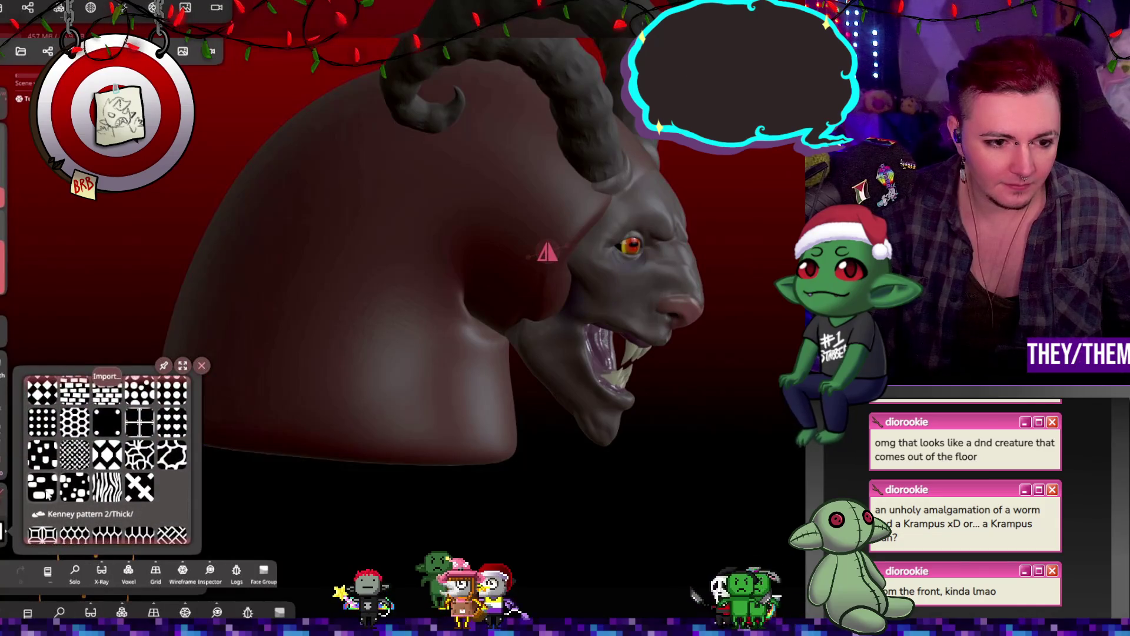
pyautogui.moveTo(380, 213); pyautogui.dragTo(318, 310)
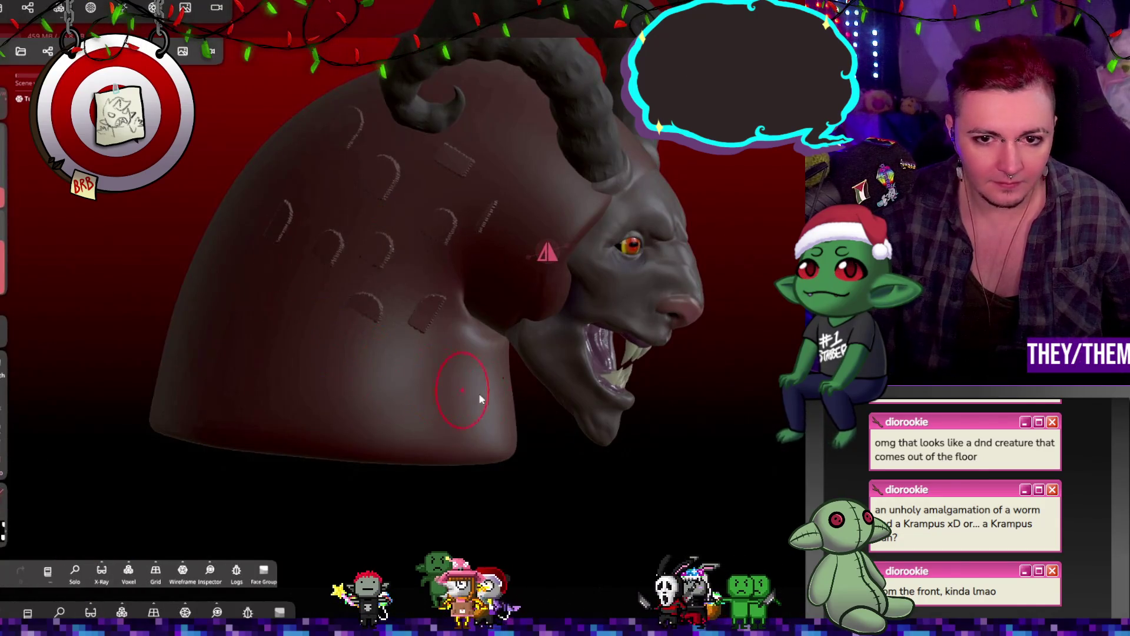
pyautogui.hotkey('ctrl', 'z')
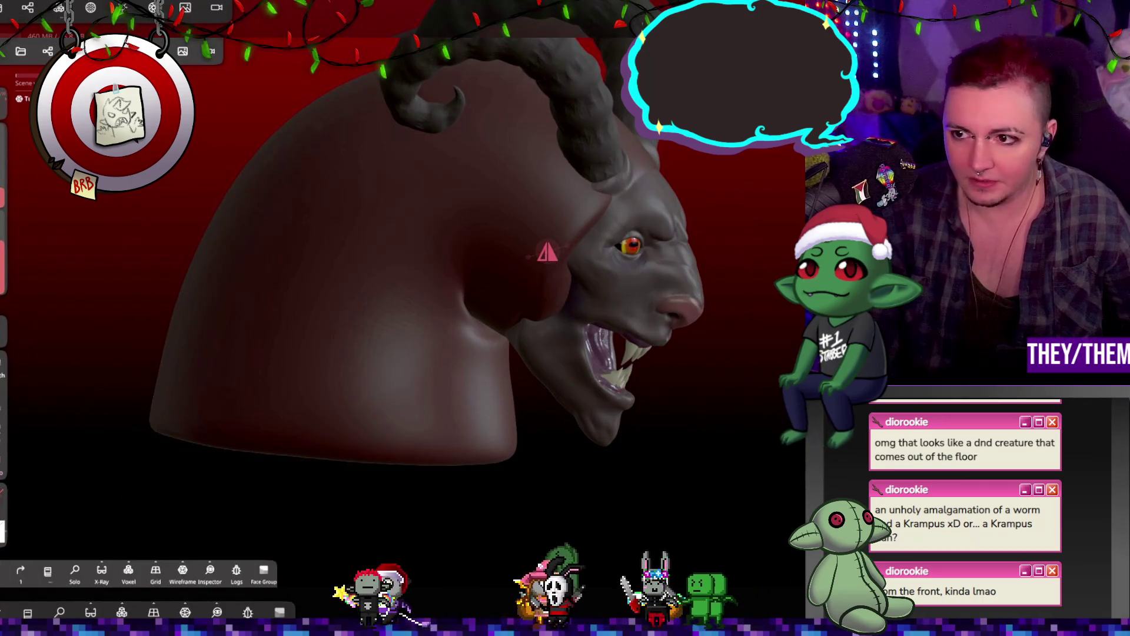
pyautogui.click(5, 529)
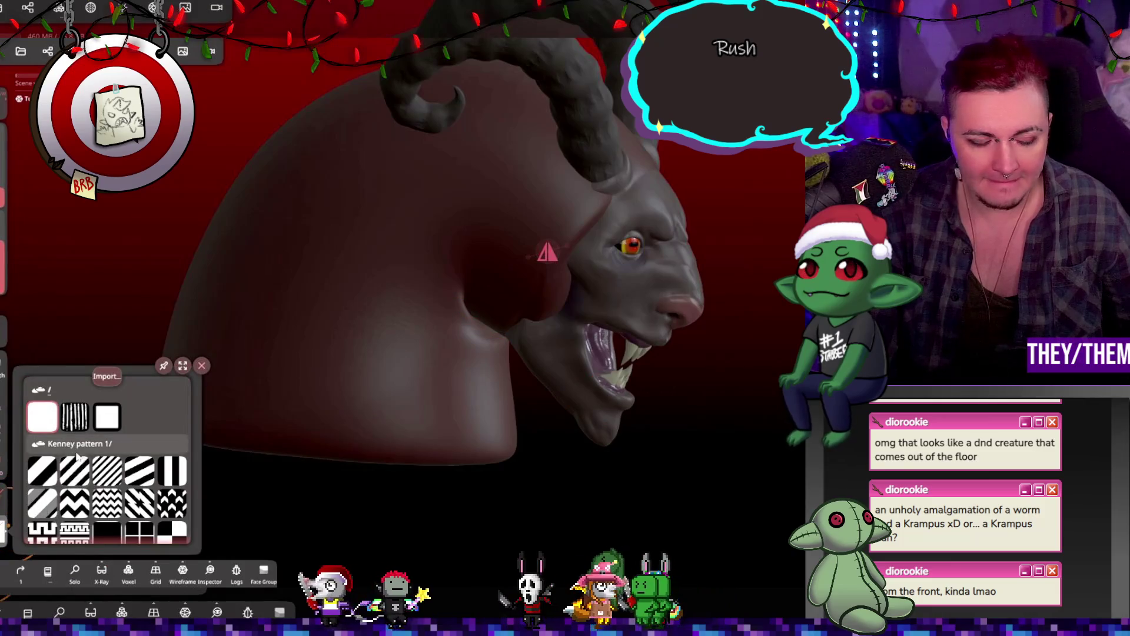
# Choose the striped alpha and sculpt fur-like strands across the whole tube body
pyautogui.click(74, 417)
pyautogui.moveTo(377, 363)
pyautogui.mouseDown(button='middle')
pyautogui.moveTo(418, 448)
pyautogui.moveTo(513, 538)
pyautogui.moveTo(385, 405)
pyautogui.mouseUp(button='middle')
pyautogui.hotkey('ctrl', 'z')
pyautogui.moveTo(22, 245); pyautogui.dragTo(22, 236)
pyautogui.moveTo(388, 189)
pyautogui.mouseDown()
pyautogui.moveTo(335, 315)
pyautogui.moveTo(277, 272)
pyautogui.mouseUp()
pyautogui.moveTo(307, 356)
pyautogui.mouseDown()
pyautogui.moveTo(365, 391)
pyautogui.moveTo(400, 332)
pyautogui.moveTo(429, 343)
pyautogui.moveTo(466, 441)
pyautogui.mouseUp()
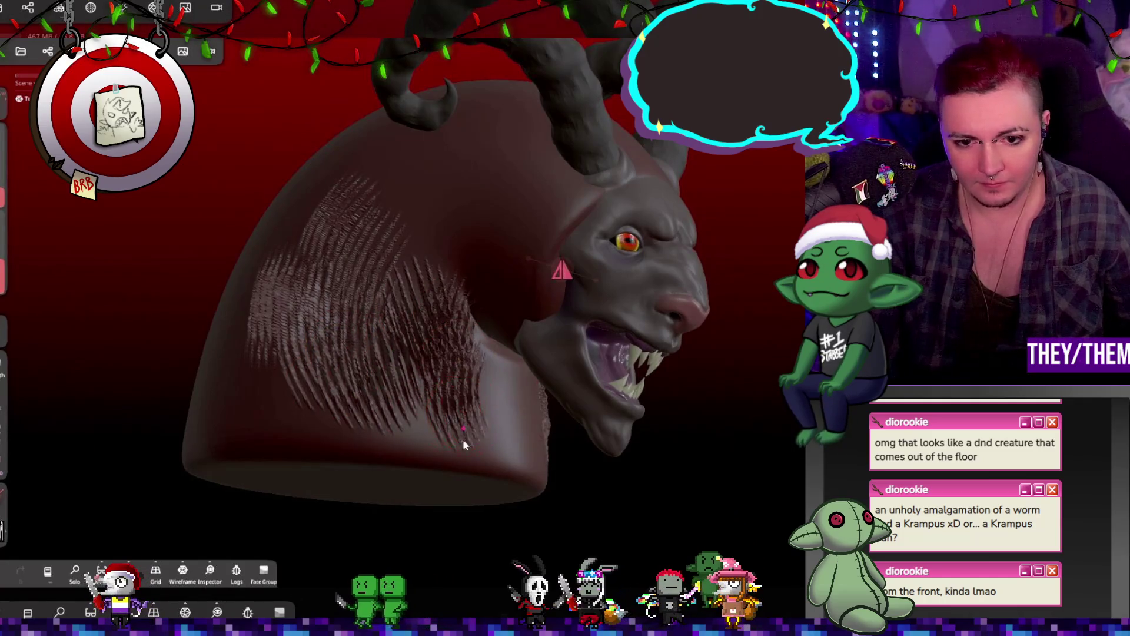
pyautogui.moveTo(466, 441); pyautogui.dragTo(474, 383, button='right')
pyautogui.moveTo(474, 383)
pyautogui.mouseDown()
pyautogui.moveTo(497, 393)
pyautogui.moveTo(406, 450)
pyautogui.moveTo(355, 426)
pyautogui.mouseUp()
pyautogui.moveTo(272, 345); pyautogui.dragTo(260, 371)
pyautogui.moveTo(260, 371)
pyautogui.mouseDown(button='right')
pyautogui.moveTo(372, 404)
pyautogui.moveTo(485, 468)
pyautogui.moveTo(229, 200)
pyautogui.moveTo(247, 265)
pyautogui.moveTo(297, 294)
pyautogui.moveTo(638, 265)
pyautogui.moveTo(316, 281)
pyautogui.mouseUp(button='right')
pyautogui.moveTo(317, 281); pyautogui.dragTo(300, 454)
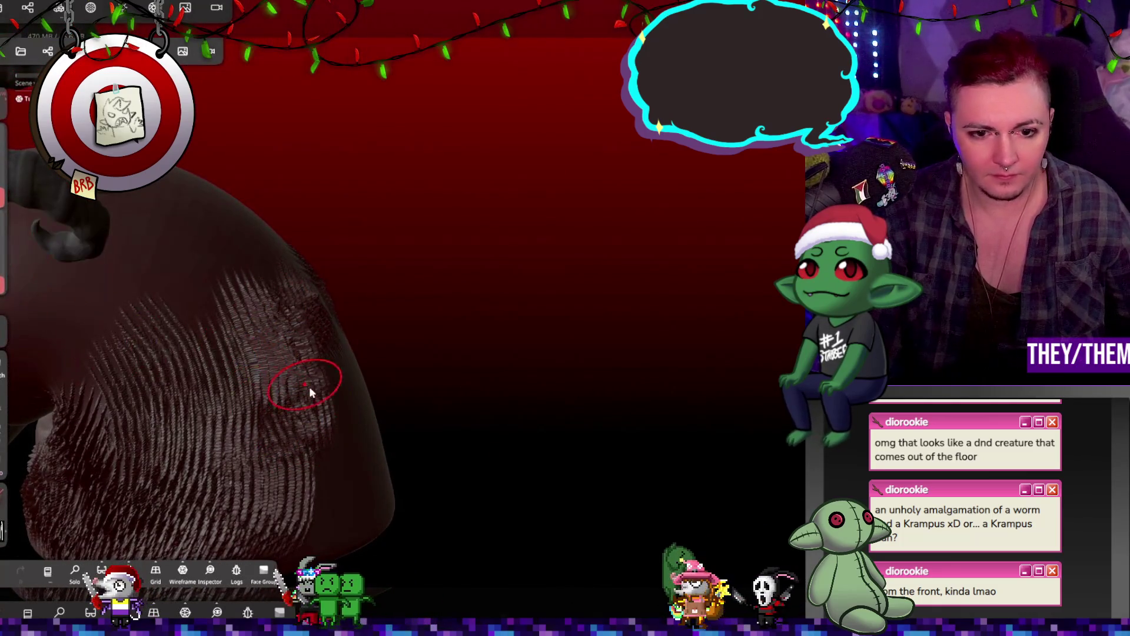
pyautogui.moveTo(360, 447)
pyautogui.mouseDown()
pyautogui.moveTo(312, 488)
pyautogui.moveTo(361, 501)
pyautogui.mouseUp()
# Try smoothing the fur just behind the face, then undo the smoothing
pyautogui.moveTo(379, 503)
pyautogui.mouseDown(button='right')
pyautogui.moveTo(312, 369)
pyautogui.moveTo(261, 366)
pyautogui.mouseUp(button='right')
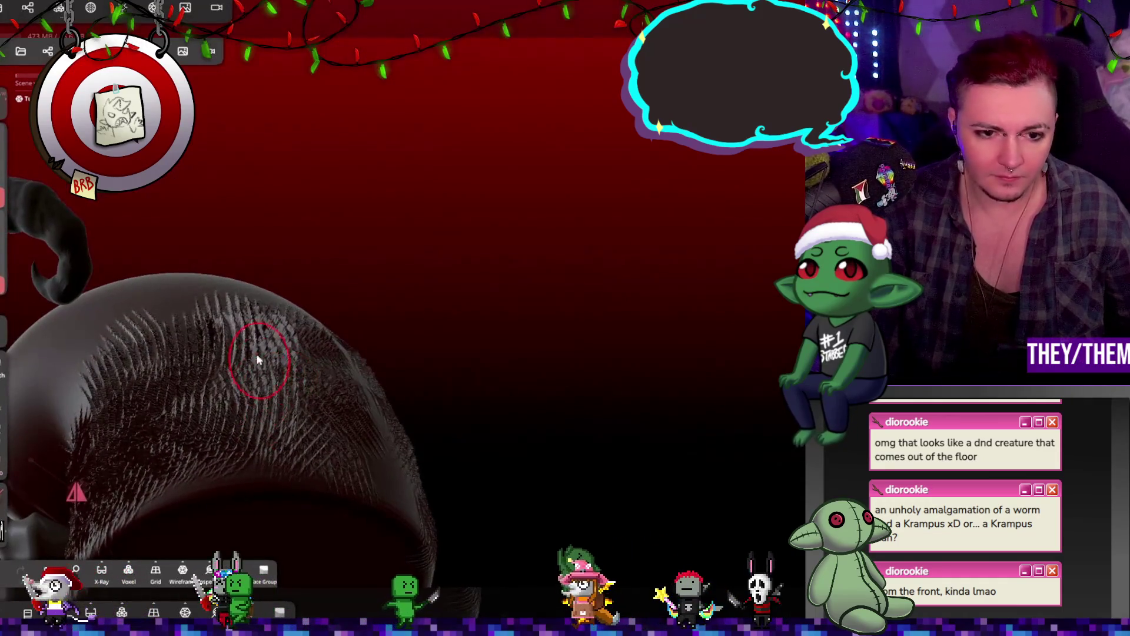
pyautogui.moveTo(278, 316); pyautogui.dragTo(238, 465, button='right')
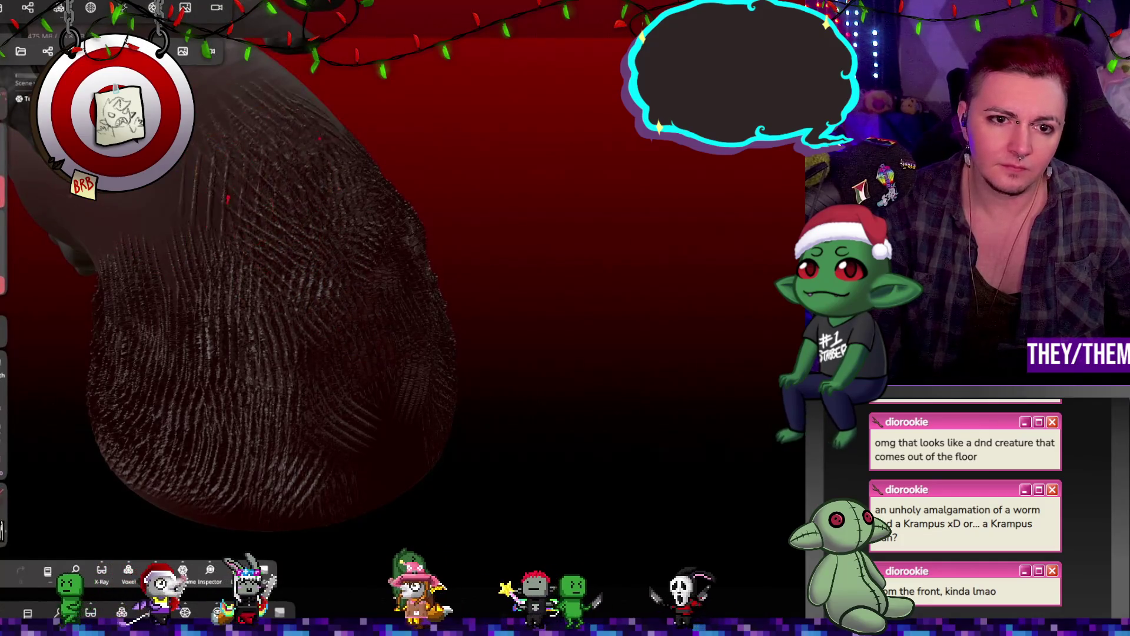
pyautogui.moveTo(151, 242)
pyautogui.mouseDown(button='right')
pyautogui.moveTo(240, 334)
pyautogui.moveTo(229, 267)
pyautogui.mouseUp(button='right')
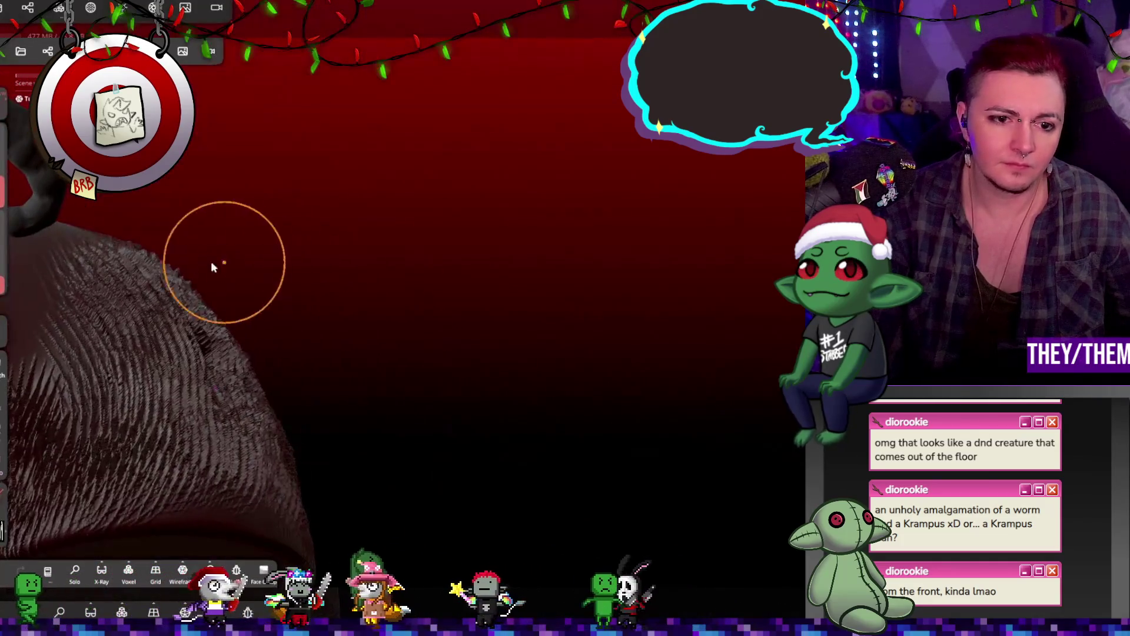
pyautogui.moveTo(268, 519)
pyautogui.mouseDown(button='right')
pyautogui.moveTo(426, 390)
pyautogui.moveTo(531, 412)
pyautogui.moveTo(375, 297)
pyautogui.moveTo(216, 247)
pyautogui.moveTo(454, 295)
pyautogui.mouseUp(button='right')
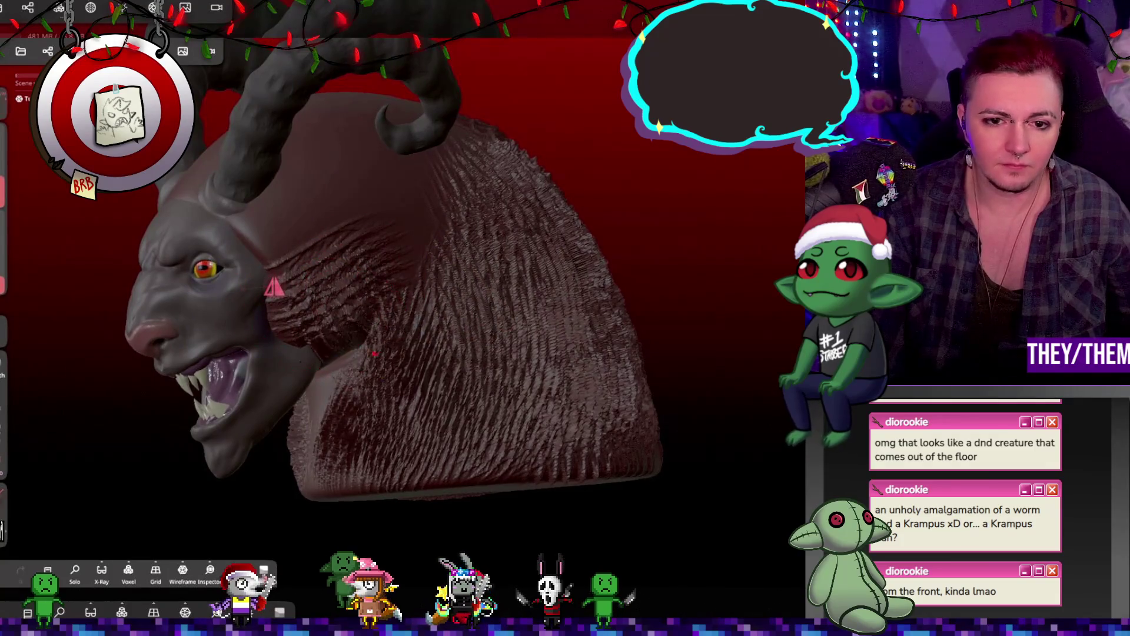
pyautogui.moveTo(327, 206); pyautogui.dragTo(281, 262)
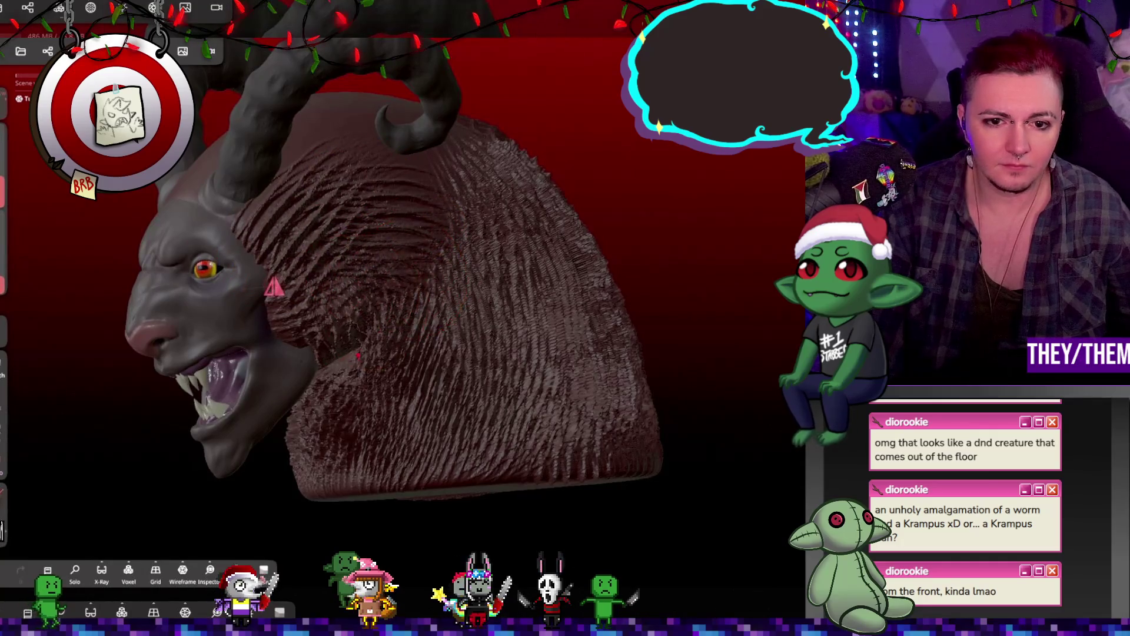
pyautogui.moveTo(379, 336)
pyautogui.mouseDown(button='right')
pyautogui.moveTo(472, 351)
pyautogui.moveTo(346, 252)
pyautogui.mouseUp(button='right')
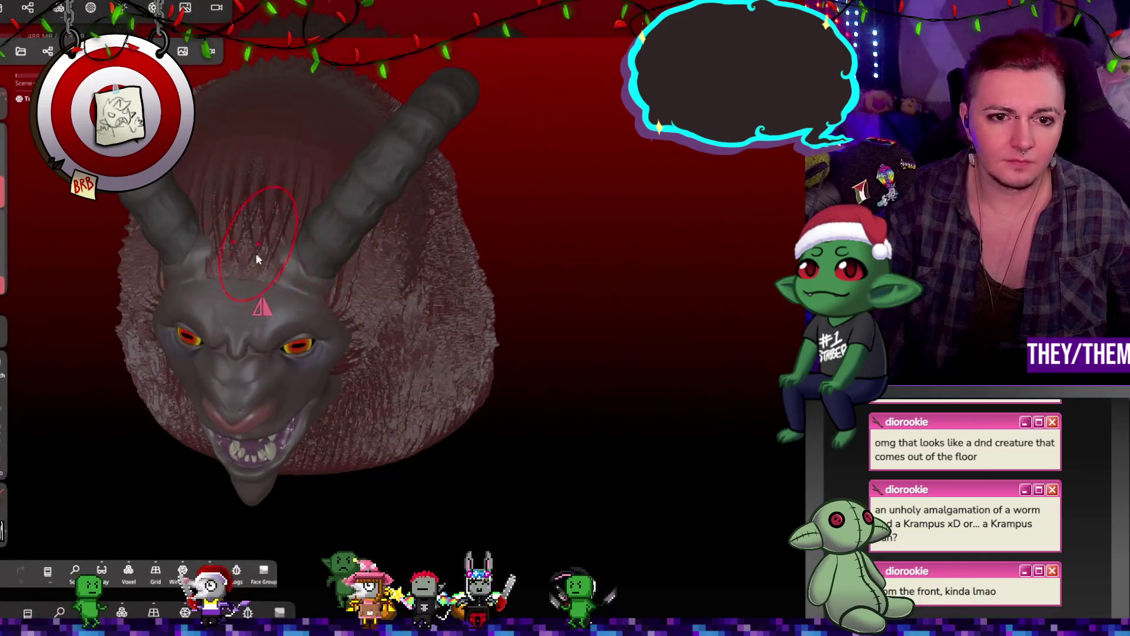
pyautogui.moveTo(454, 91)
pyautogui.mouseDown(button='right')
pyautogui.moveTo(236, 111)
pyautogui.moveTo(415, 266)
pyautogui.moveTo(465, 235)
pyautogui.mouseUp(button='right')
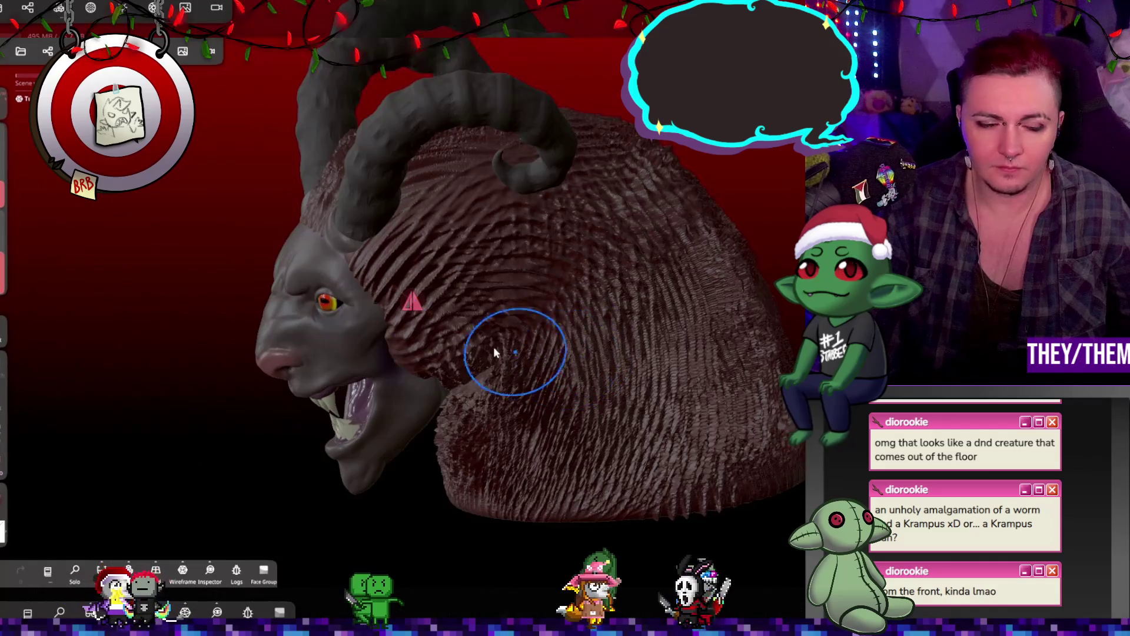
pyautogui.hotkey('ctrl', 'z')
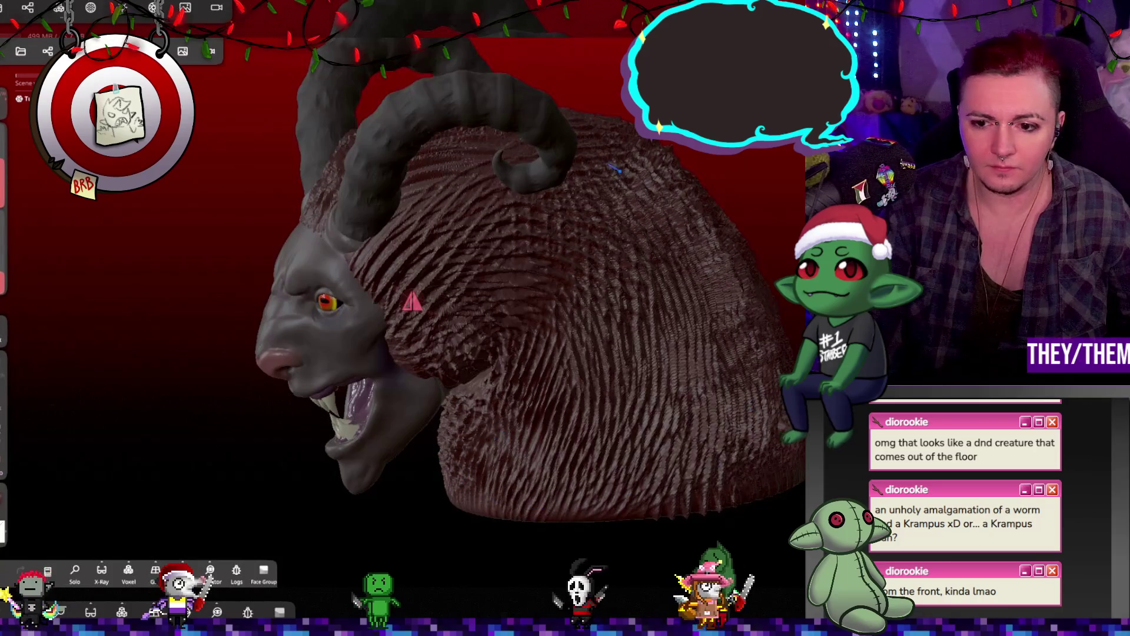
# Inspect the furry body's underside and reopen the brush alpha list
pyautogui.moveTo(412, 301)
pyautogui.mouseDown(button='right')
pyautogui.moveTo(555, 271)
pyautogui.moveTo(602, 104)
pyautogui.moveTo(588, 409)
pyautogui.moveTo(452, 306)
pyautogui.mouseUp(button='right')
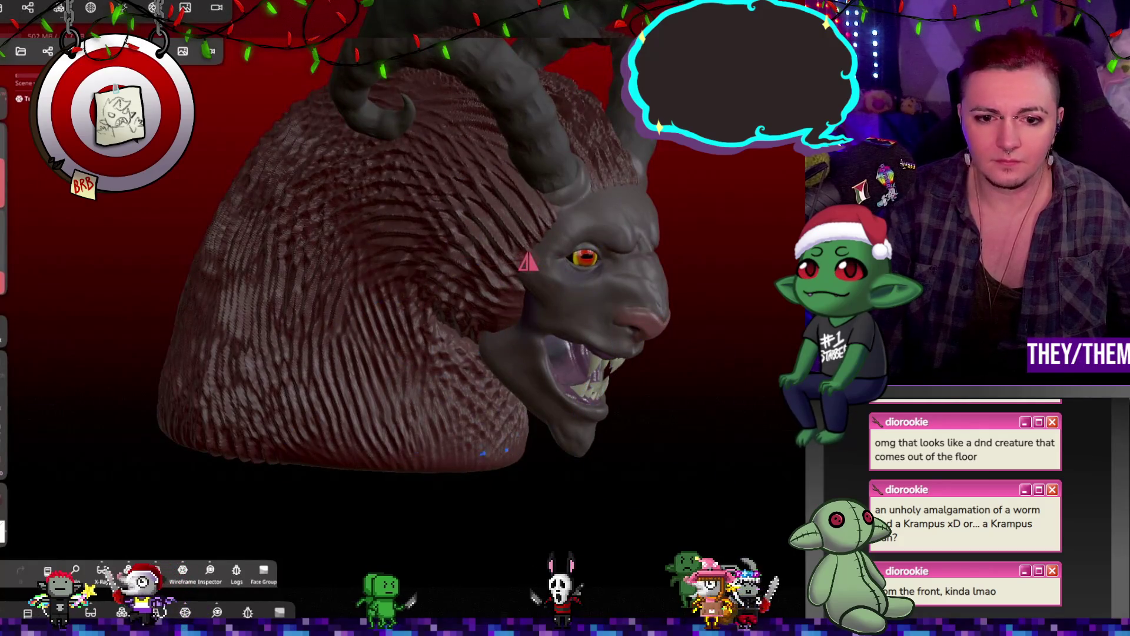
pyautogui.moveTo(591, 444)
pyautogui.mouseDown(button='right')
pyautogui.moveTo(315, 405)
pyautogui.moveTo(348, 441)
pyautogui.moveTo(269, 409)
pyautogui.moveTo(315, 379)
pyautogui.moveTo(296, 435)
pyautogui.moveTo(597, 428)
pyautogui.moveTo(523, 412)
pyautogui.moveTo(405, 434)
pyautogui.moveTo(383, 383)
pyautogui.moveTo(605, 365)
pyautogui.moveTo(579, 379)
pyautogui.moveTo(288, 247)
pyautogui.mouseUp(button='right')
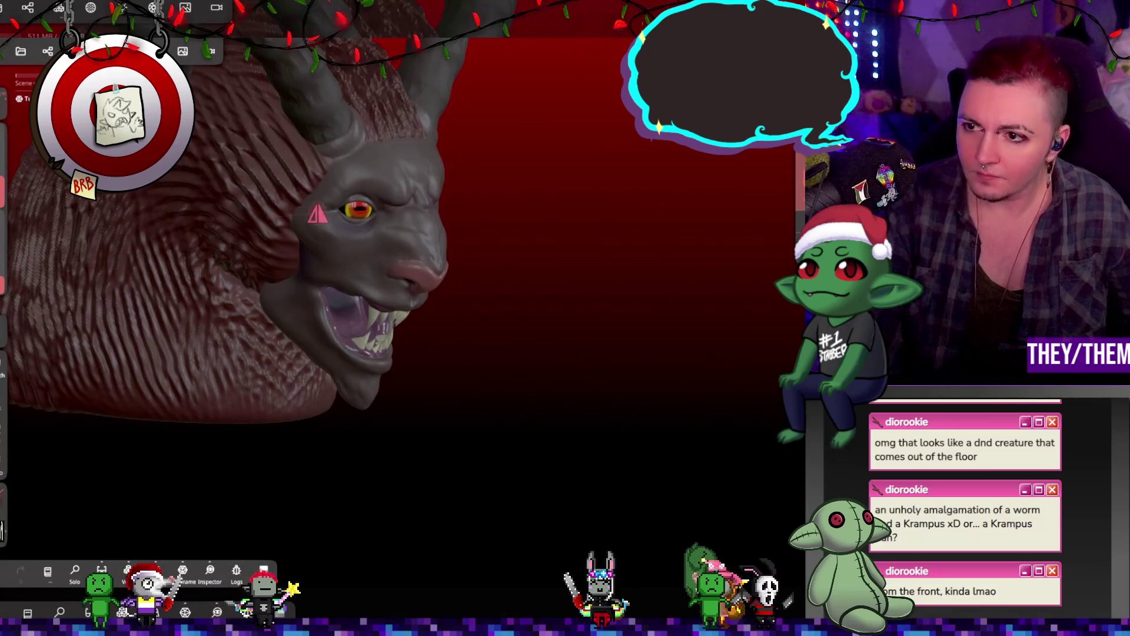
pyautogui.click(3, 529)
pyautogui.scroll(-10, 145, 503)
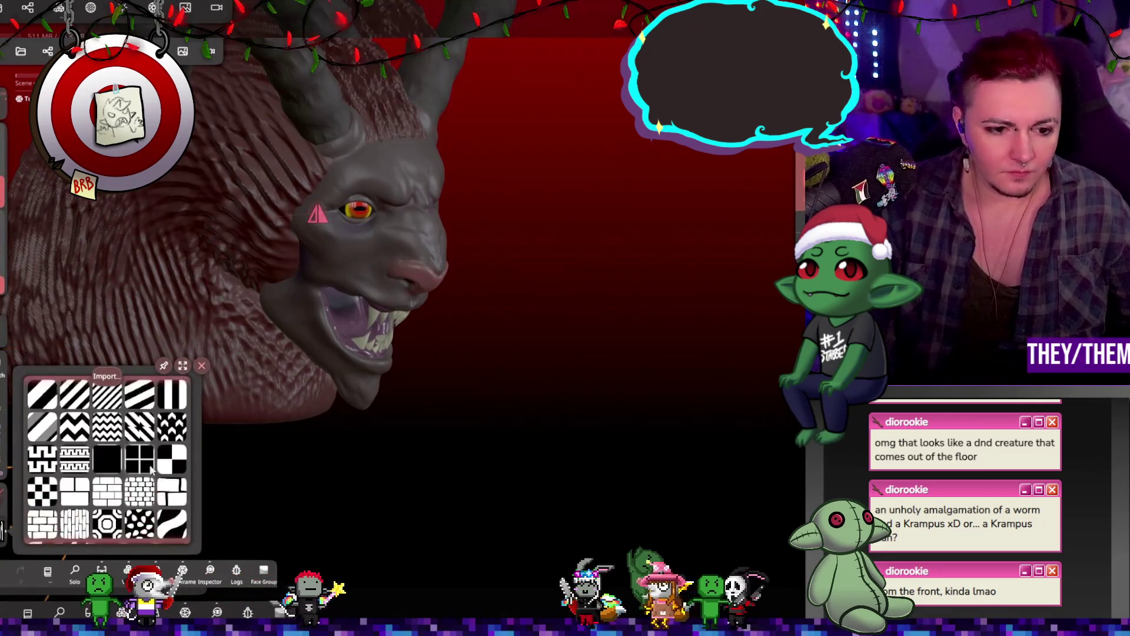
pyautogui.scroll(-10, 132, 464)
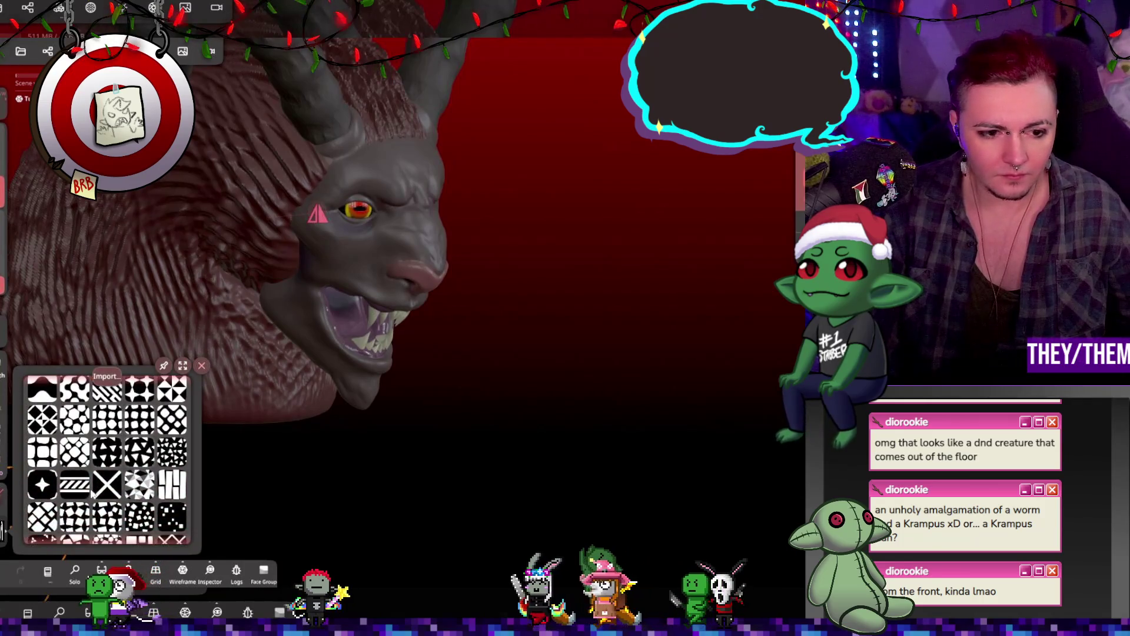
pyautogui.scroll(-10, 109, 496)
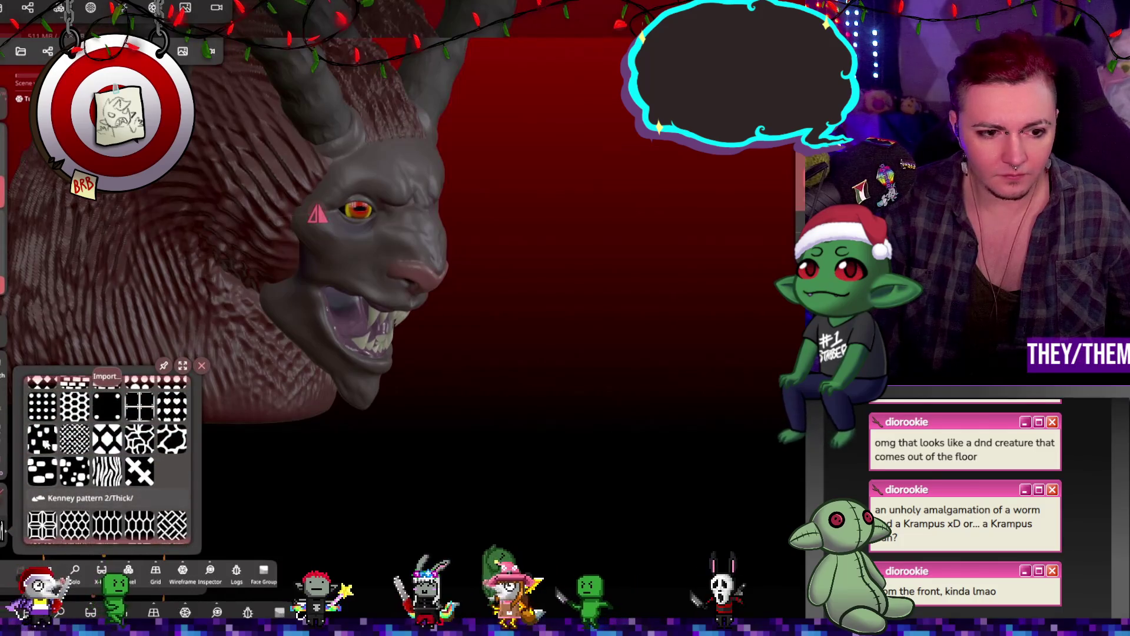
pyautogui.click(109, 512)
pyautogui.moveTo(158, 288)
pyautogui.mouseDown()
pyautogui.moveTo(177, 302)
pyautogui.moveTo(151, 353)
pyautogui.moveTo(226, 359)
pyautogui.mouseUp()
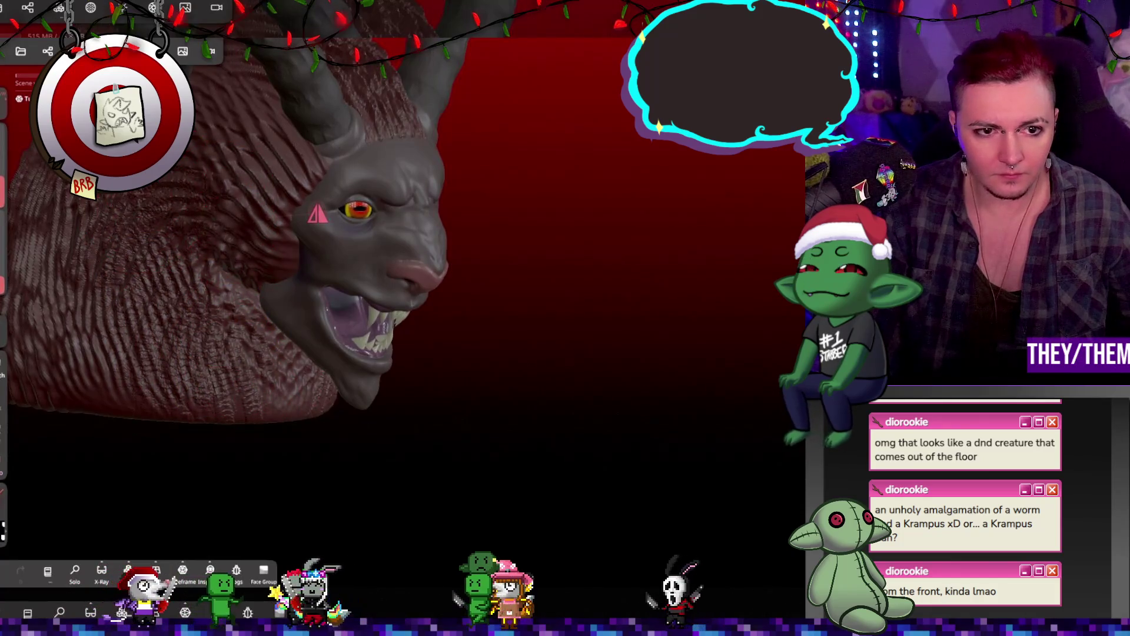
pyautogui.moveTo(118, 259)
pyautogui.mouseDown(button='right')
pyautogui.moveTo(165, 265)
pyautogui.moveTo(427, 387)
pyautogui.mouseUp(button='right')
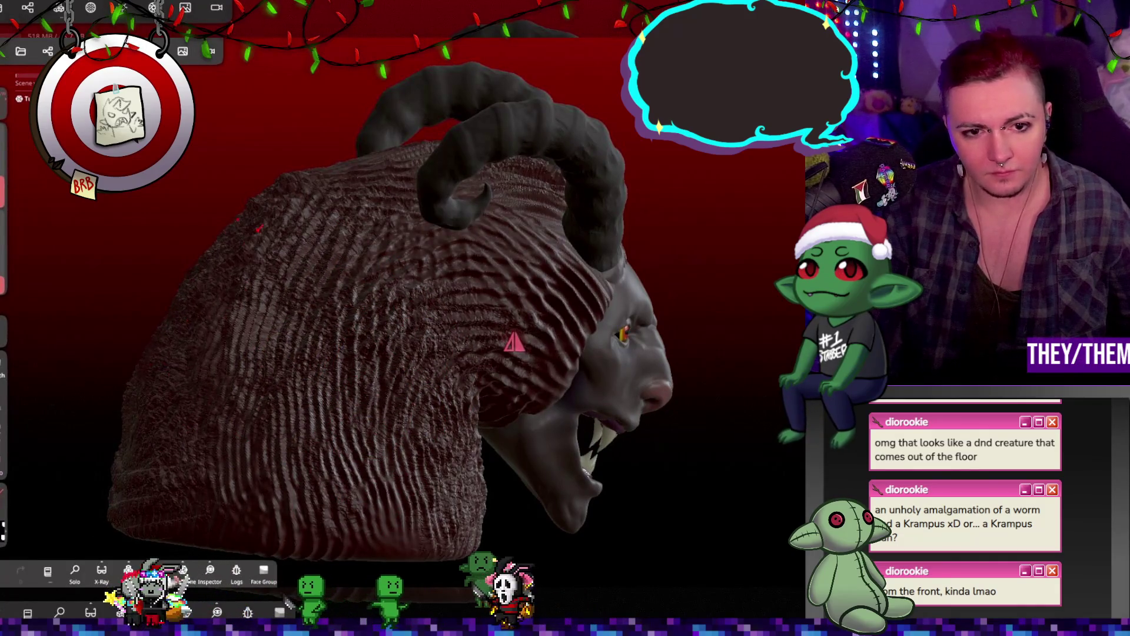
pyautogui.moveTo(512, 336)
pyautogui.mouseDown(button='right')
pyautogui.moveTo(467, 403)
pyautogui.moveTo(623, 328)
pyautogui.mouseUp(button='right')
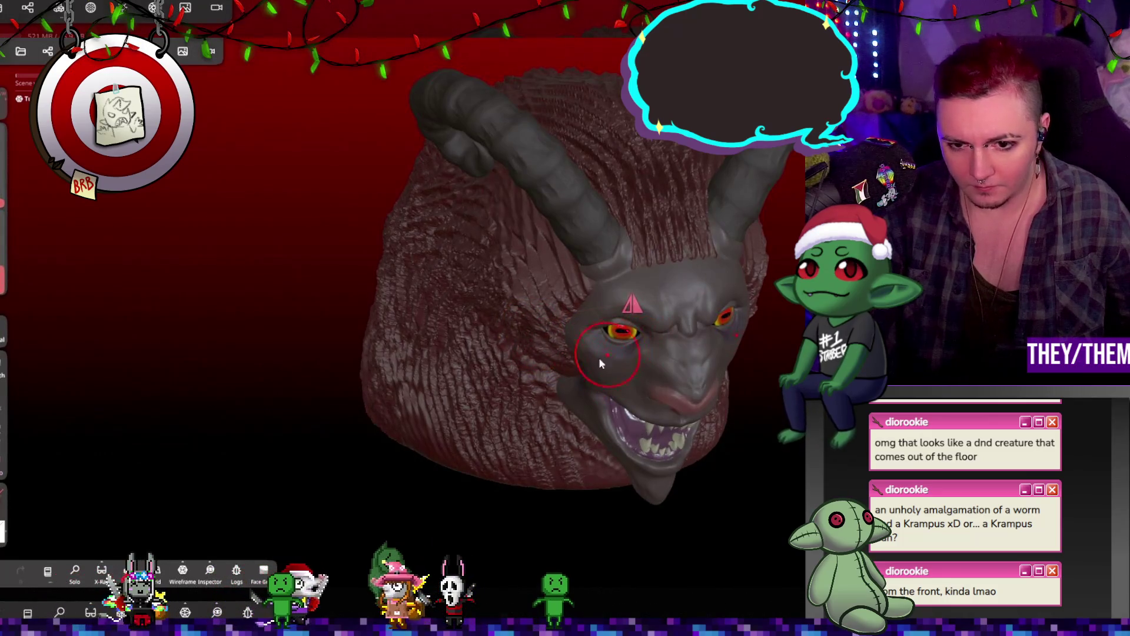
pyautogui.moveTo(607, 346)
pyautogui.mouseDown(button='right')
pyautogui.moveTo(738, 200)
pyautogui.moveTo(695, 366)
pyautogui.mouseUp(button='right')
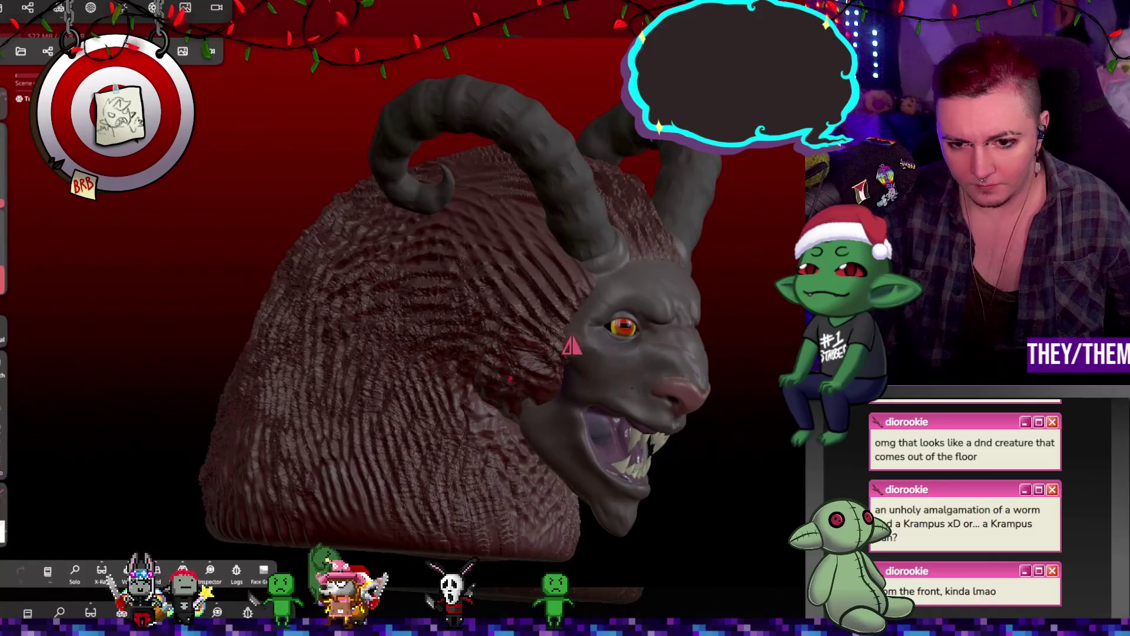
pyautogui.moveTo(542, 403); pyautogui.dragTo(631, 265, button='right')
pyautogui.moveTo(633, 310); pyautogui.dragTo(636, 289, button='right')
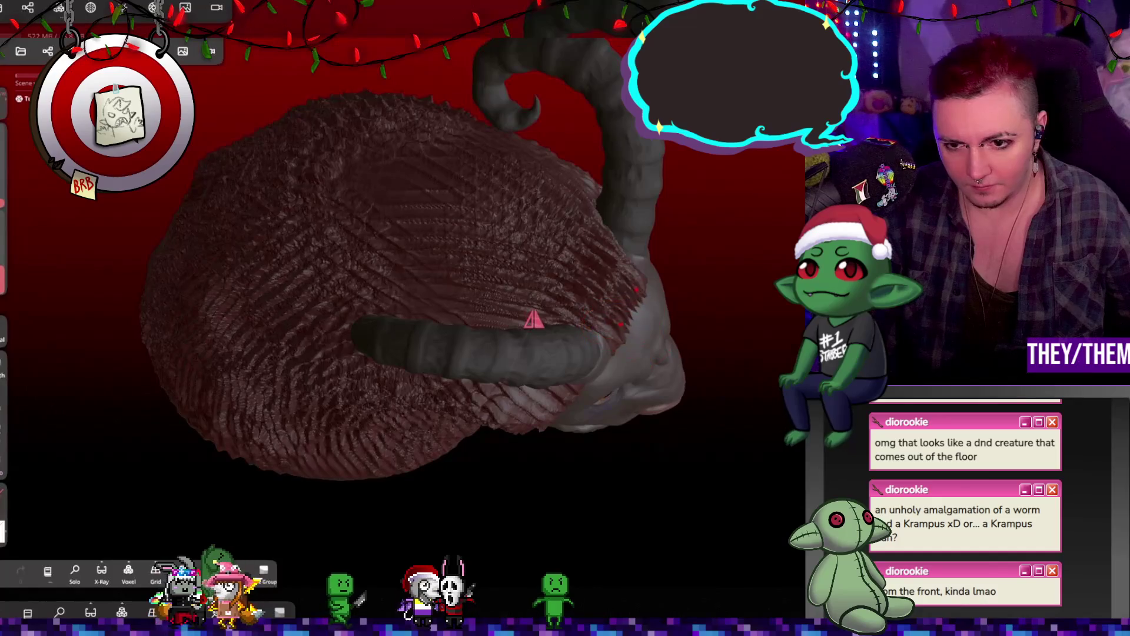
pyautogui.moveTo(795, 352); pyautogui.dragTo(696, 305, button='right')
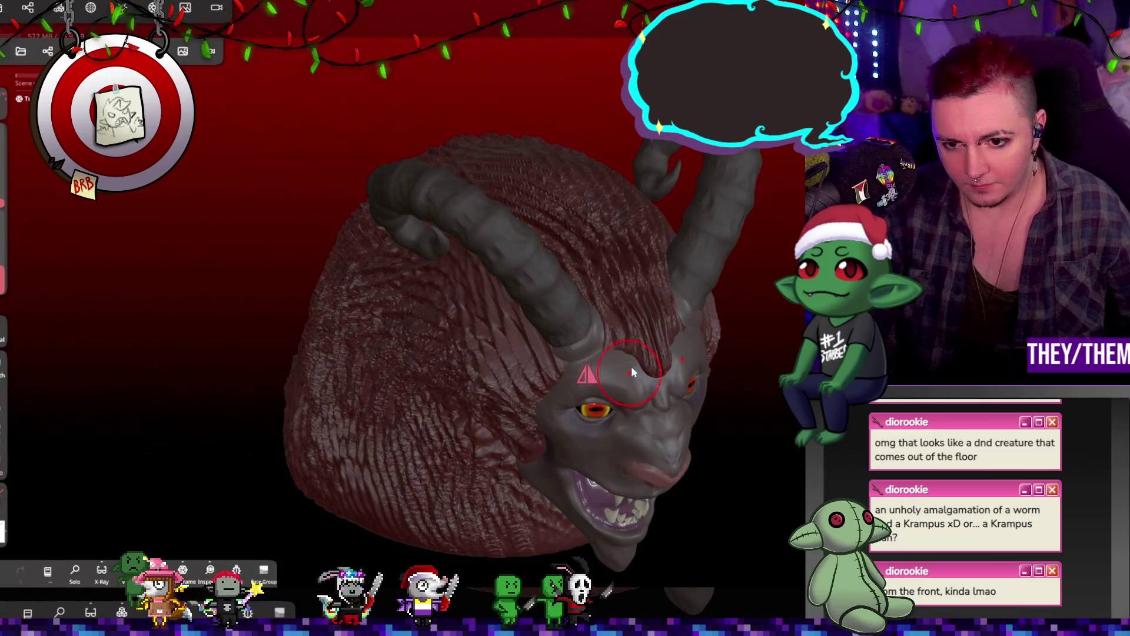
pyautogui.moveTo(655, 332); pyautogui.dragTo(598, 277, button='right')
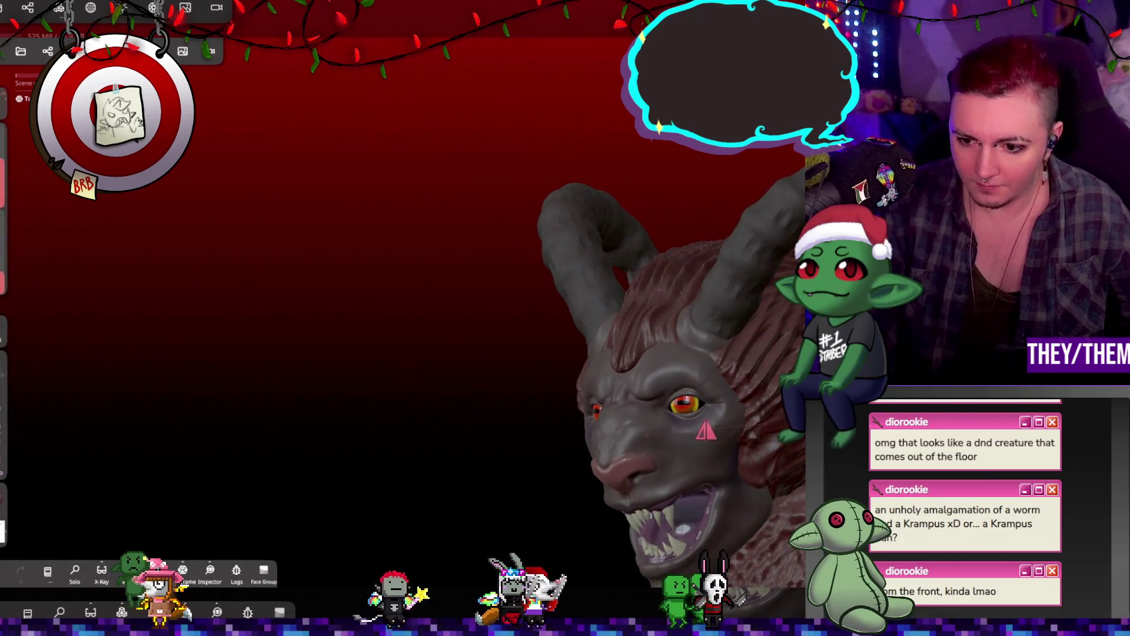
pyautogui.moveTo(506, 512)
pyautogui.mouseDown(button='right')
pyautogui.moveTo(747, 507)
pyautogui.moveTo(577, 286)
pyautogui.mouseUp(button='right')
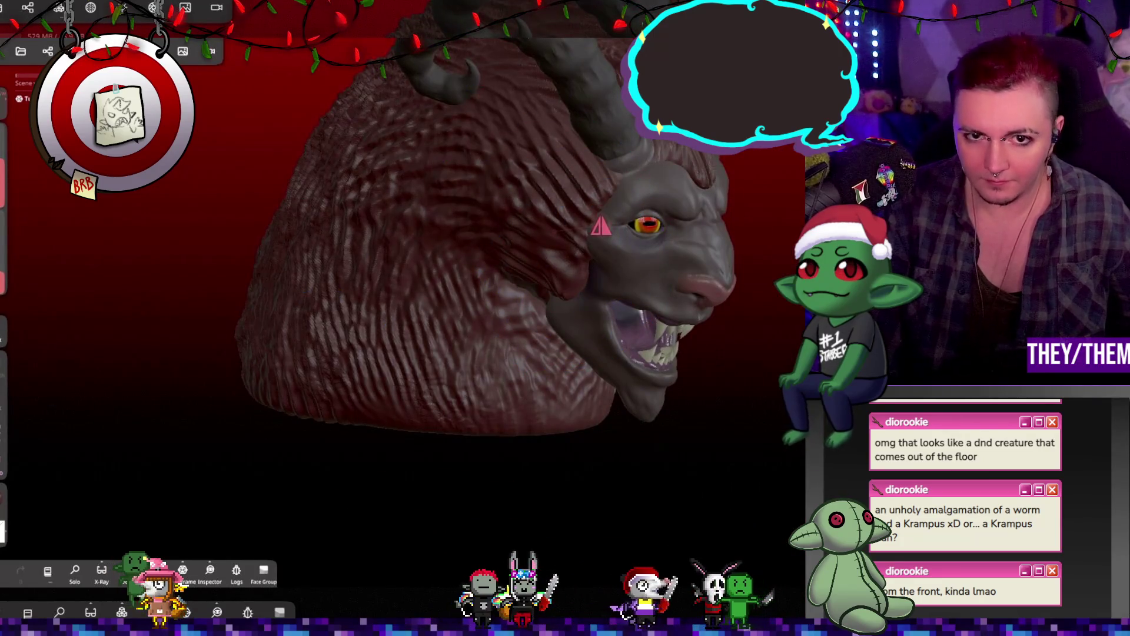
pyautogui.moveTo(353, 235)
pyautogui.mouseDown(button='right')
pyautogui.moveTo(584, 186)
pyautogui.moveTo(538, 233)
pyautogui.mouseUp(button='right')
pyautogui.moveTo(265, 213)
pyautogui.mouseDown(button='right')
pyautogui.moveTo(186, 307)
pyautogui.moveTo(377, 301)
pyautogui.mouseUp(button='right')
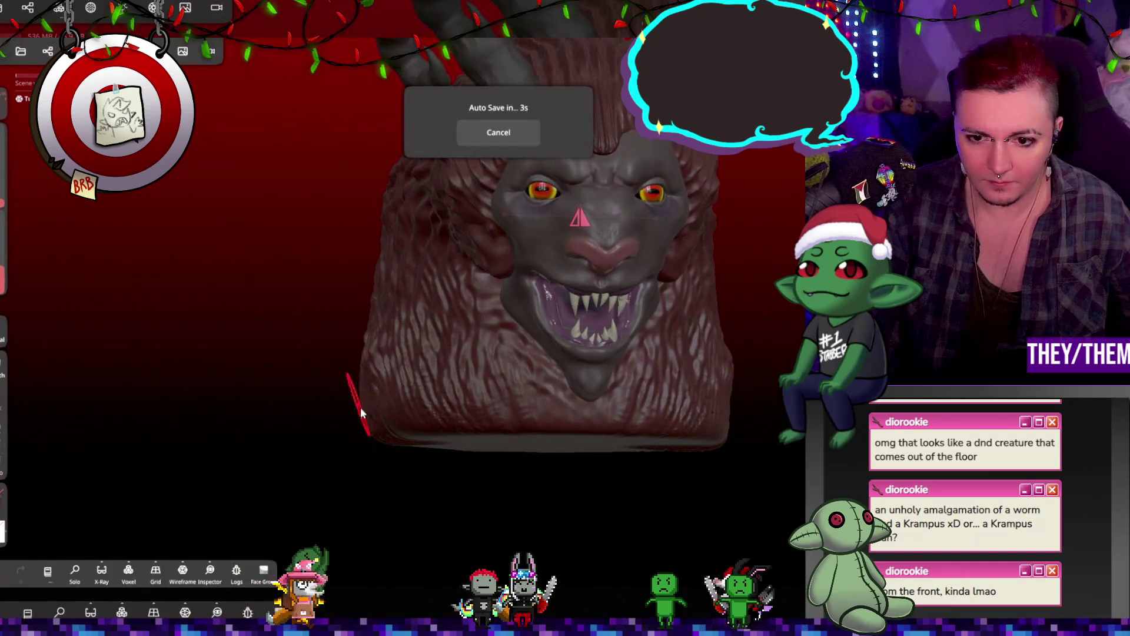
pyautogui.moveTo(563, 422)
pyautogui.mouseDown(button='right')
pyautogui.moveTo(774, 464)
pyautogui.moveTo(796, 432)
pyautogui.moveTo(452, 406)
pyautogui.moveTo(515, 453)
pyautogui.moveTo(682, 424)
pyautogui.moveTo(620, 375)
pyautogui.moveTo(564, 354)
pyautogui.mouseUp(button='right')
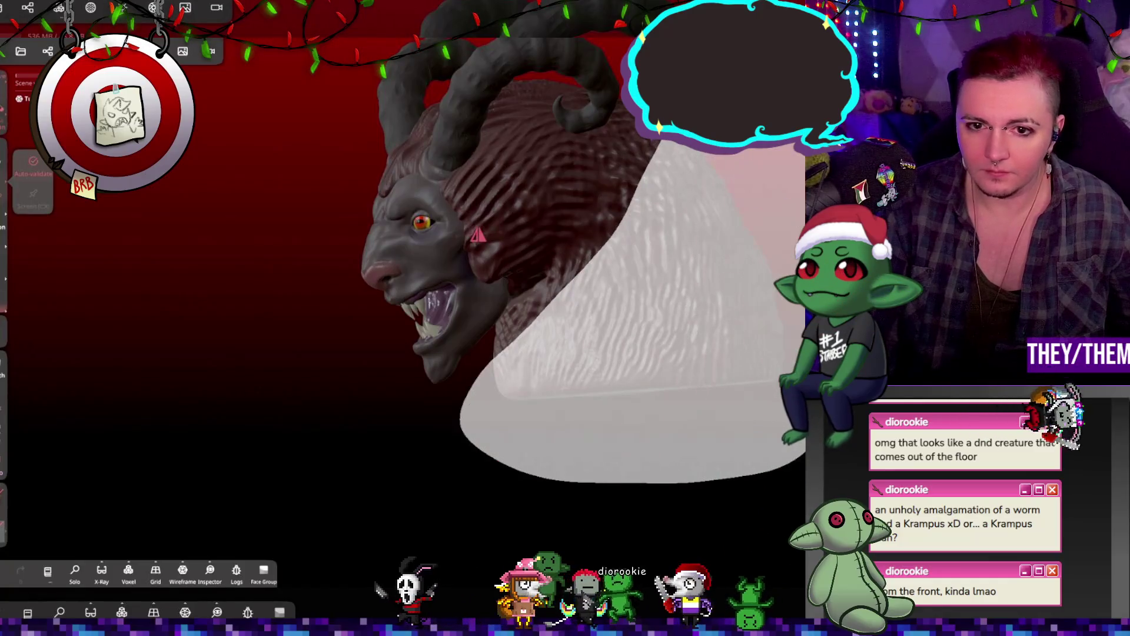
pyautogui.moveTo(643, 372)
pyautogui.mouseDown(button='right')
pyautogui.moveTo(704, 270)
pyautogui.moveTo(644, 372)
pyautogui.moveTo(594, 332)
pyautogui.moveTo(615, 343)
pyautogui.moveTo(612, 329)
pyautogui.mouseUp(button='right')
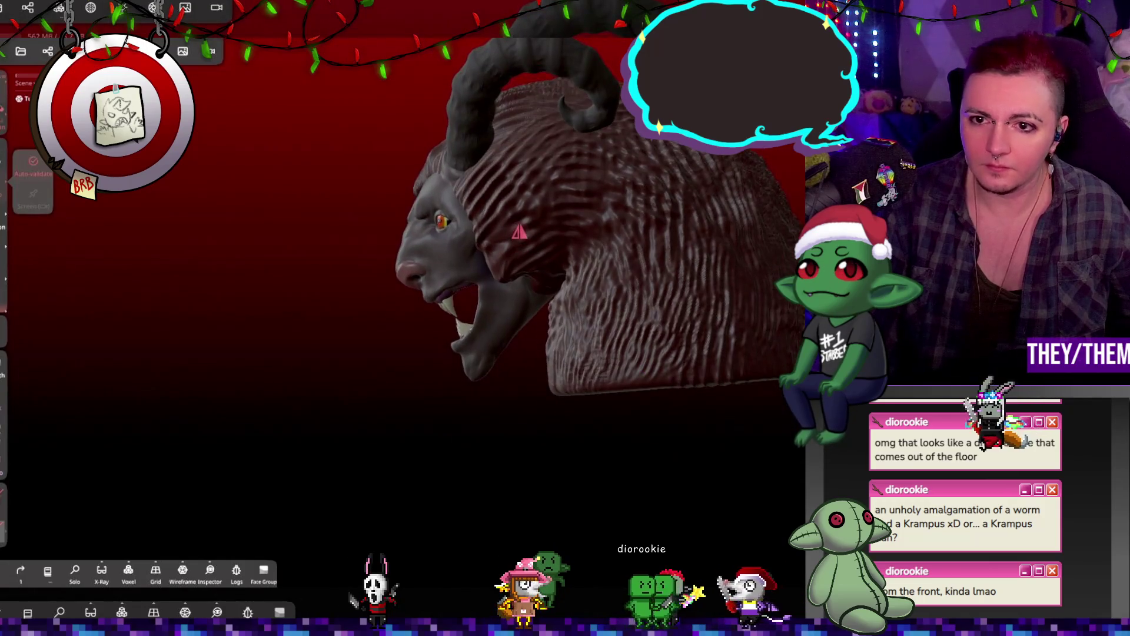
pyautogui.moveTo(574, 277)
pyautogui.mouseDown()
pyautogui.moveTo(521, 347)
pyautogui.moveTo(765, 527)
pyautogui.moveTo(806, 506)
pyautogui.moveTo(765, 265)
pyautogui.mouseUp()
pyautogui.moveTo(765, 247)
pyautogui.mouseDown(button='right')
pyautogui.moveTo(741, 226)
pyautogui.moveTo(712, 225)
pyautogui.moveTo(769, 214)
pyautogui.moveTo(706, 227)
pyautogui.mouseUp(button='right')
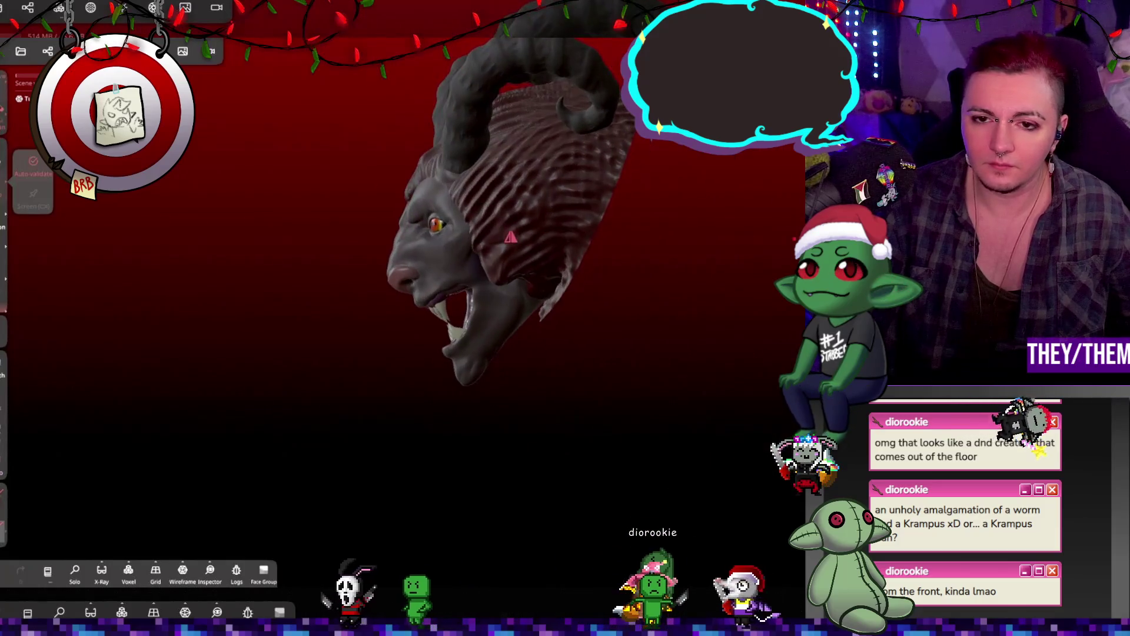
pyautogui.hotkey('ctrl', 'z')
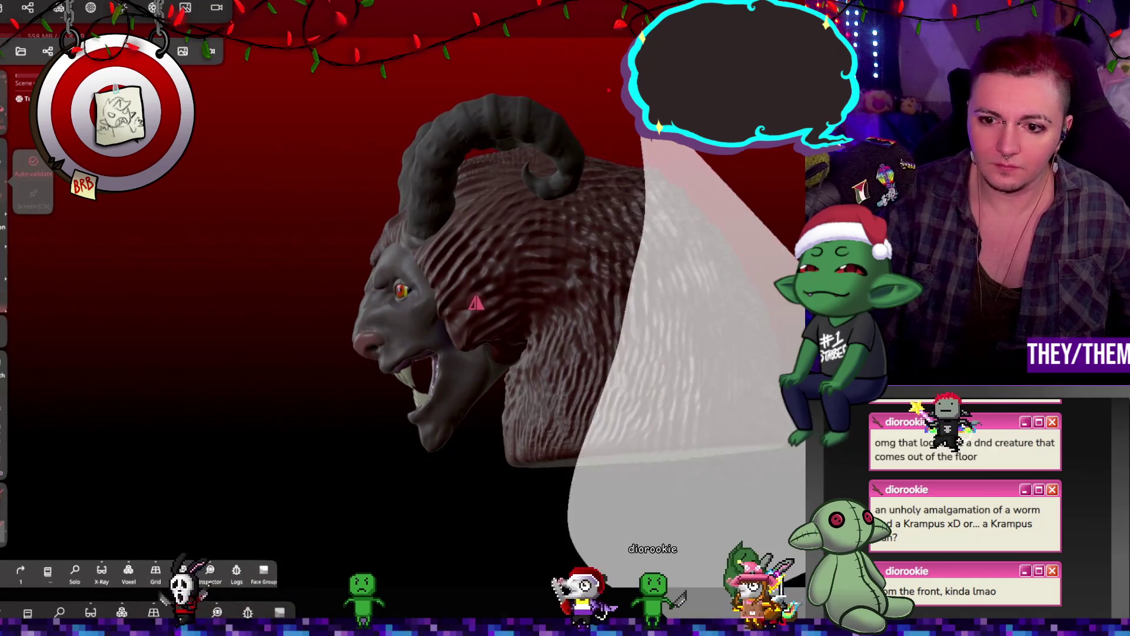
pyautogui.moveTo(758, 156)
pyautogui.mouseDown()
pyautogui.moveTo(680, 171)
pyautogui.moveTo(768, 167)
pyautogui.moveTo(782, 200)
pyautogui.moveTo(754, 200)
pyautogui.moveTo(634, 293)
pyautogui.mouseUp()
pyautogui.scroll(5, 443, 283)
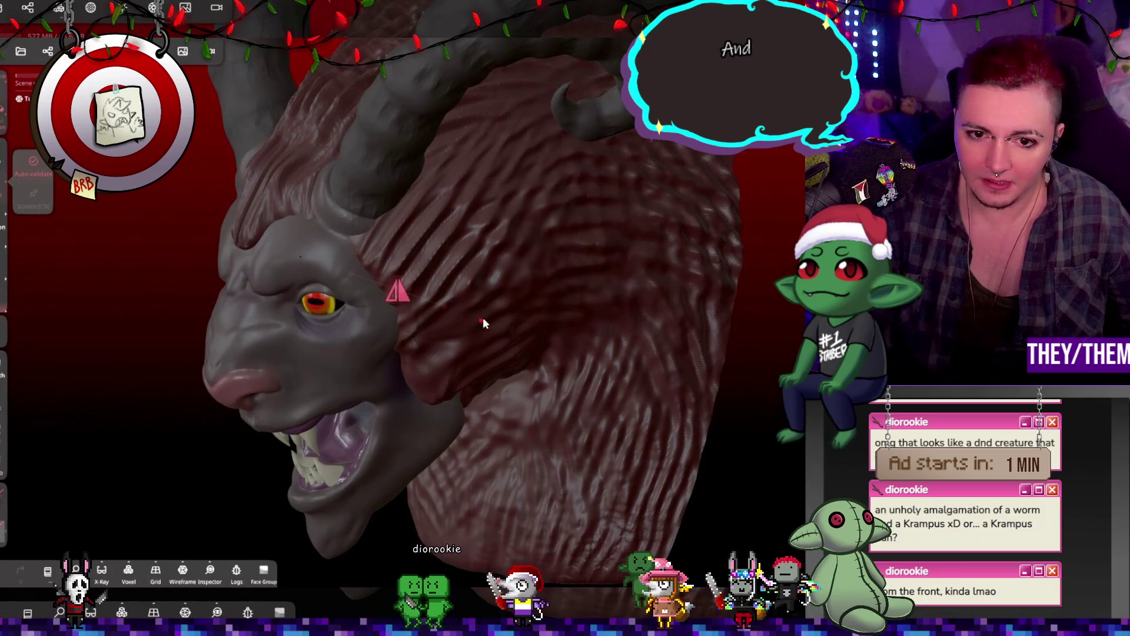
pyautogui.moveTo(577, 241); pyautogui.dragTo(639, 233, button='middle')
# Hide the Tube mane layer in the Scene panel so the bare head shows
pyautogui.click(48, 50)
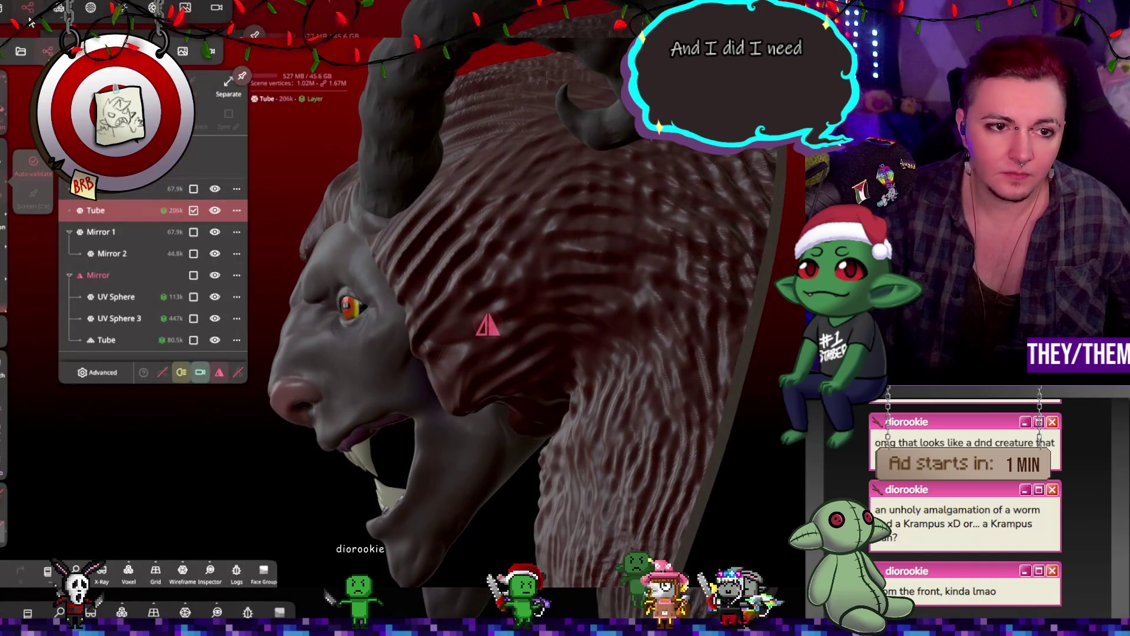
pyautogui.click(215, 212)
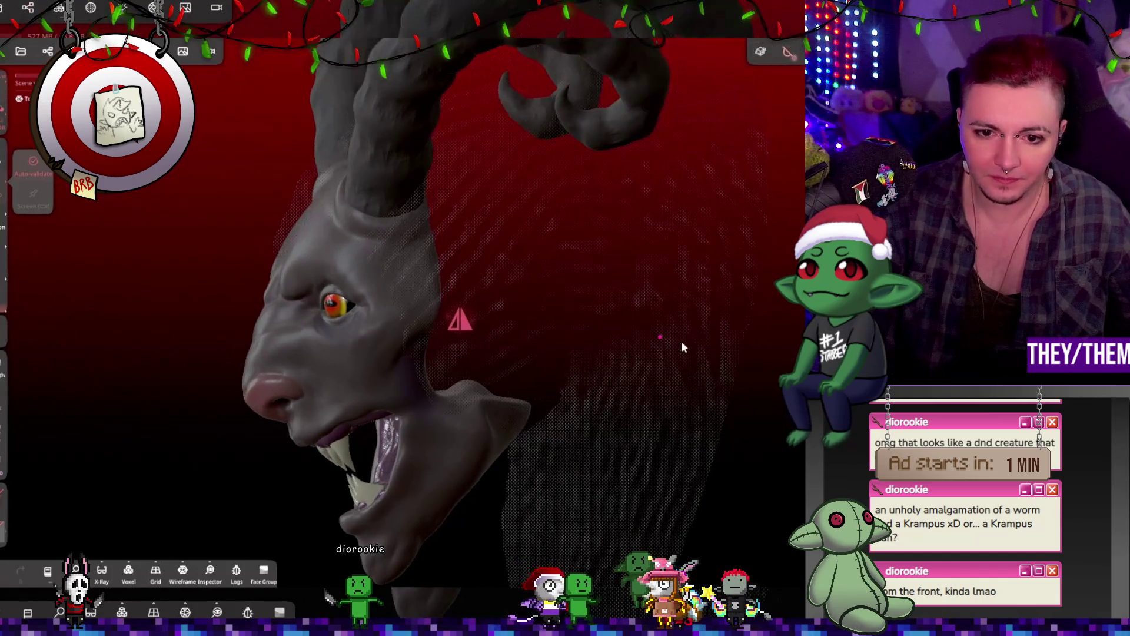
pyautogui.click(408, 369)
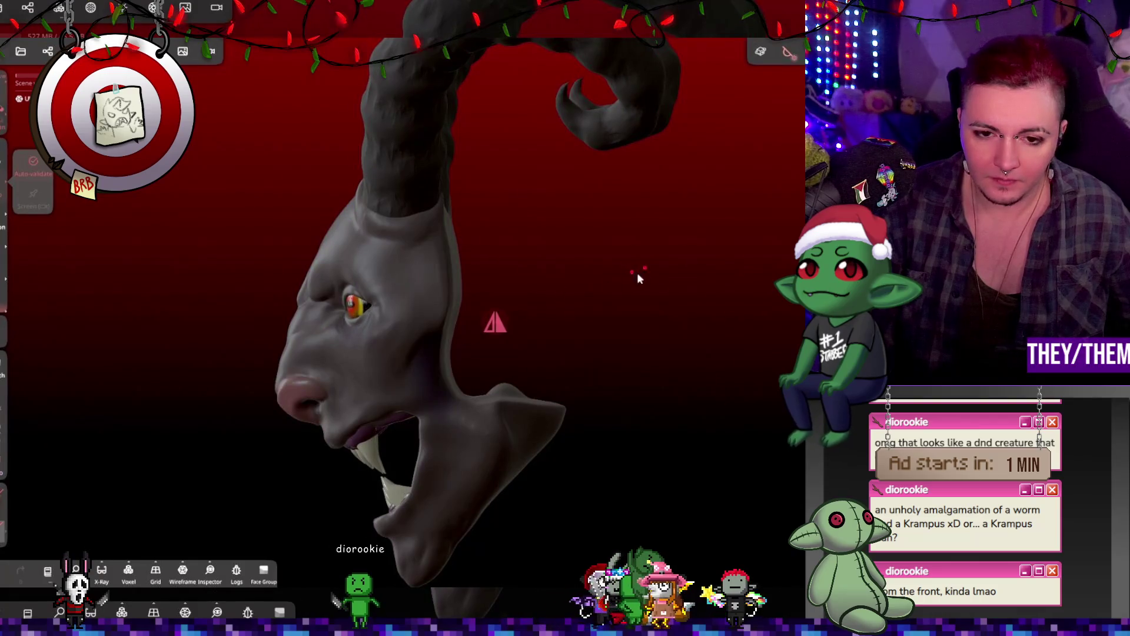
pyautogui.moveTo(633, 275); pyautogui.dragTo(673, 277)
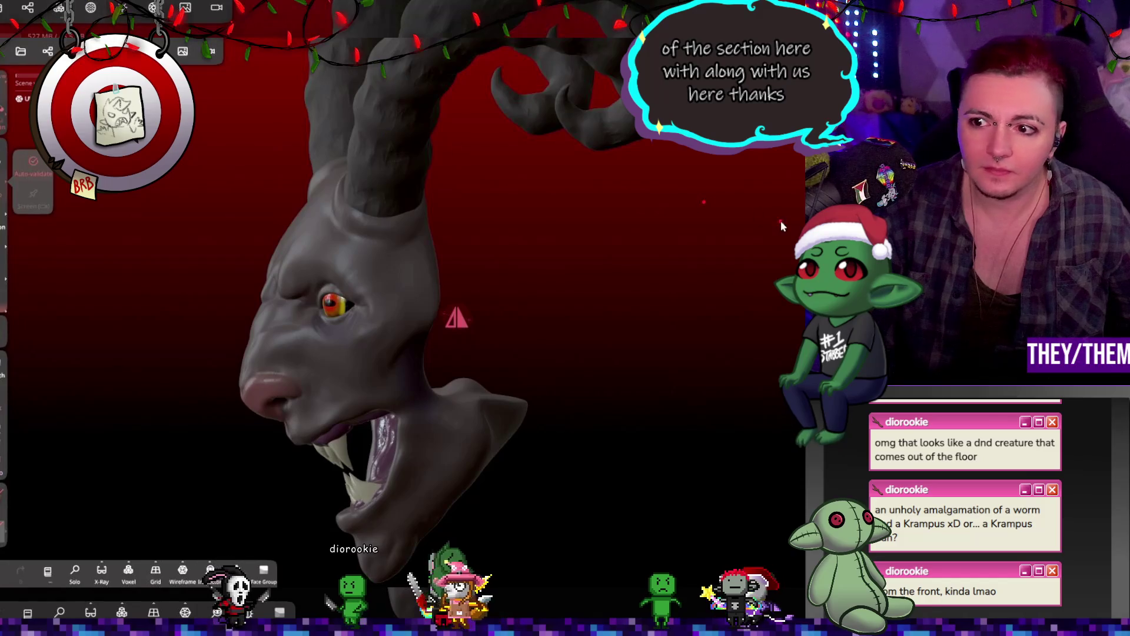
# Return to the scene layer list and bring up the Add object menu
pyautogui.click(60, 15)
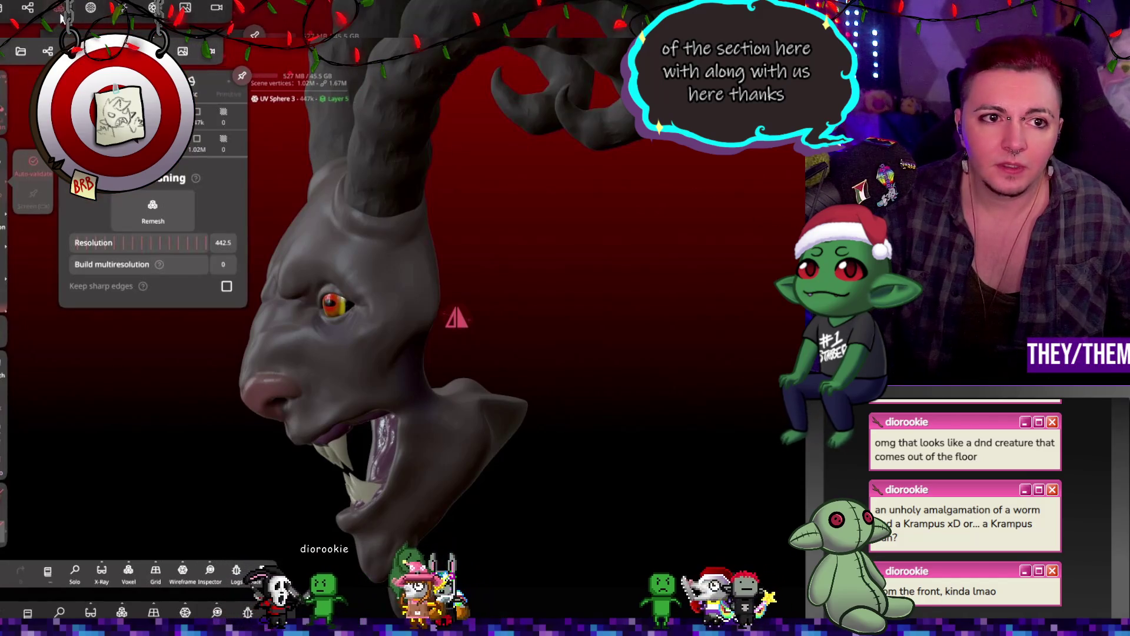
pyautogui.click(28, 8)
pyautogui.click(20, 51)
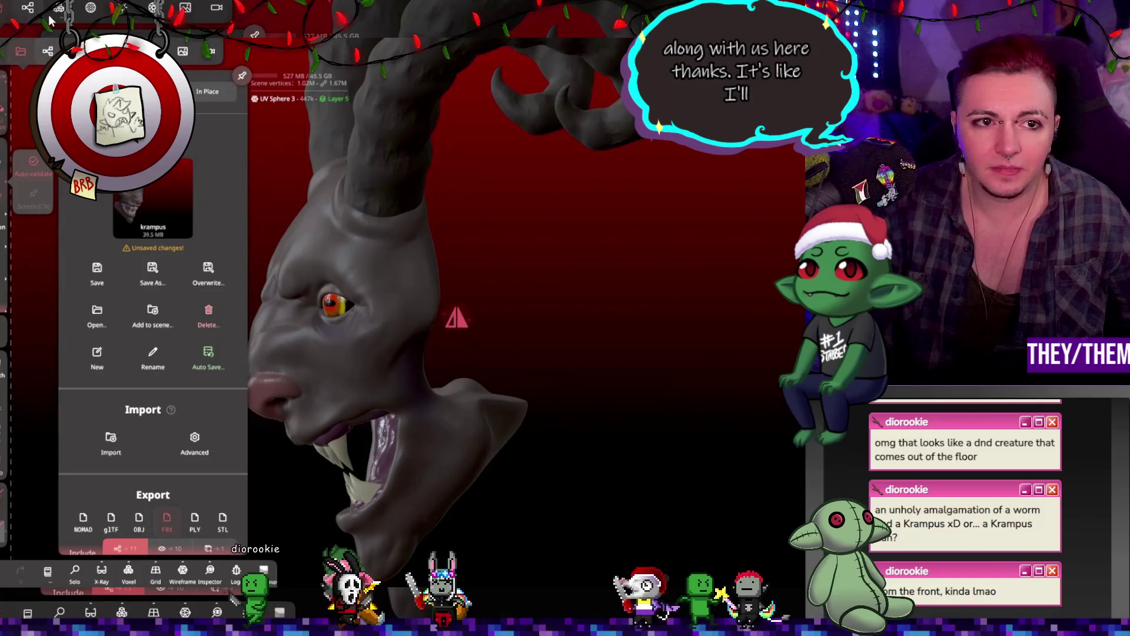
pyautogui.click(47, 52)
pyautogui.click(76, 88)
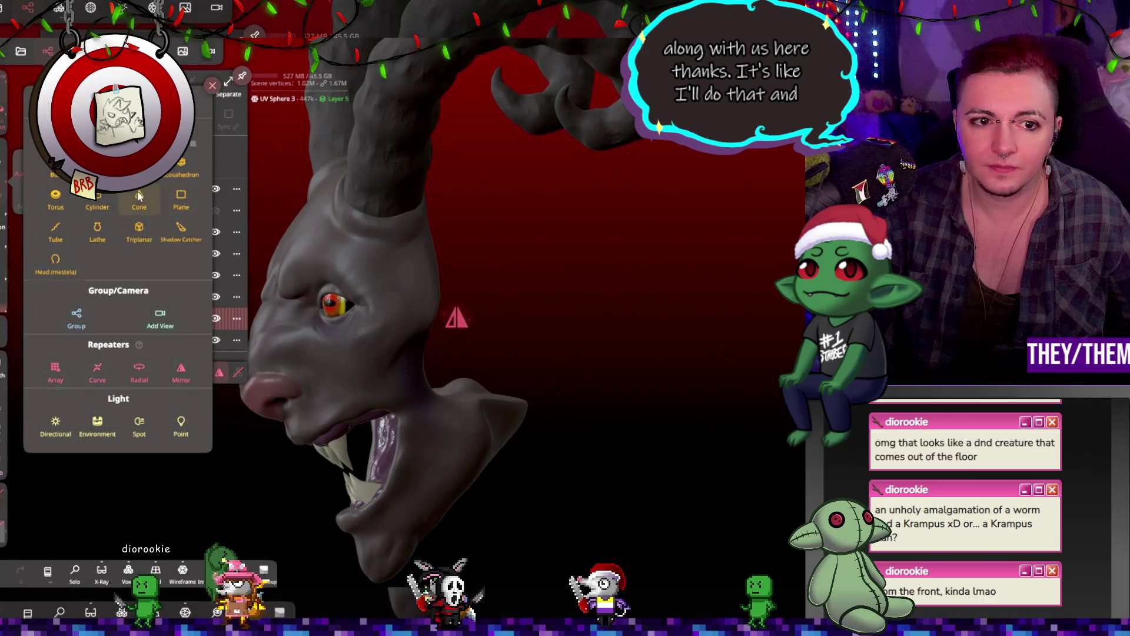
# Add a mirrored Box and flatten it into a thin slab beside the head
pyautogui.click(56, 168)
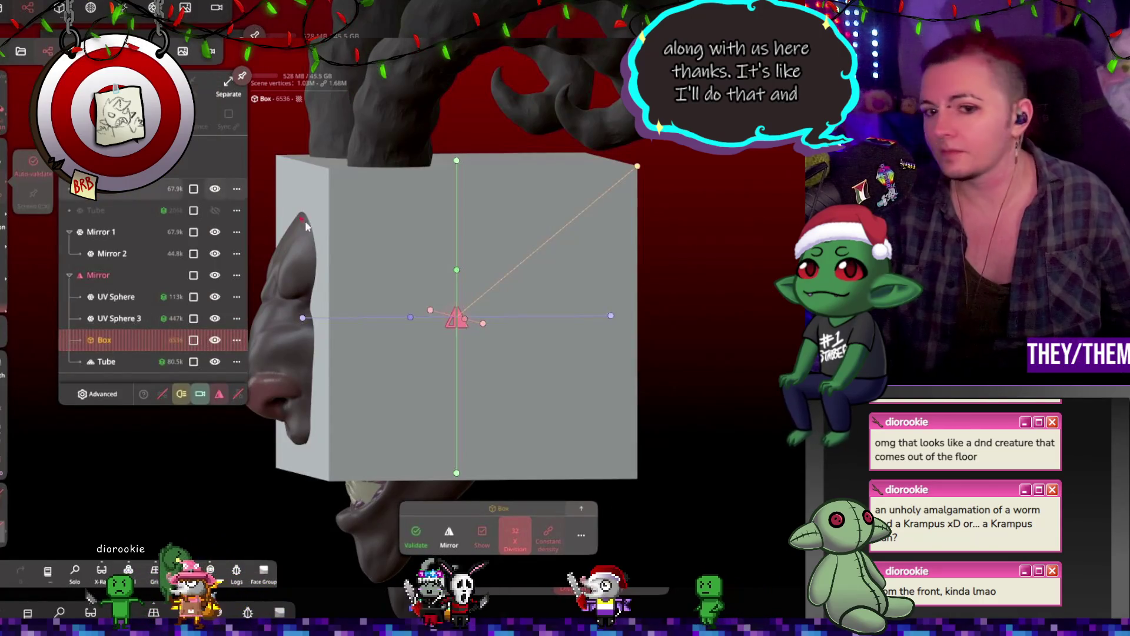
pyautogui.moveTo(458, 160); pyautogui.dragTo(457, 353)
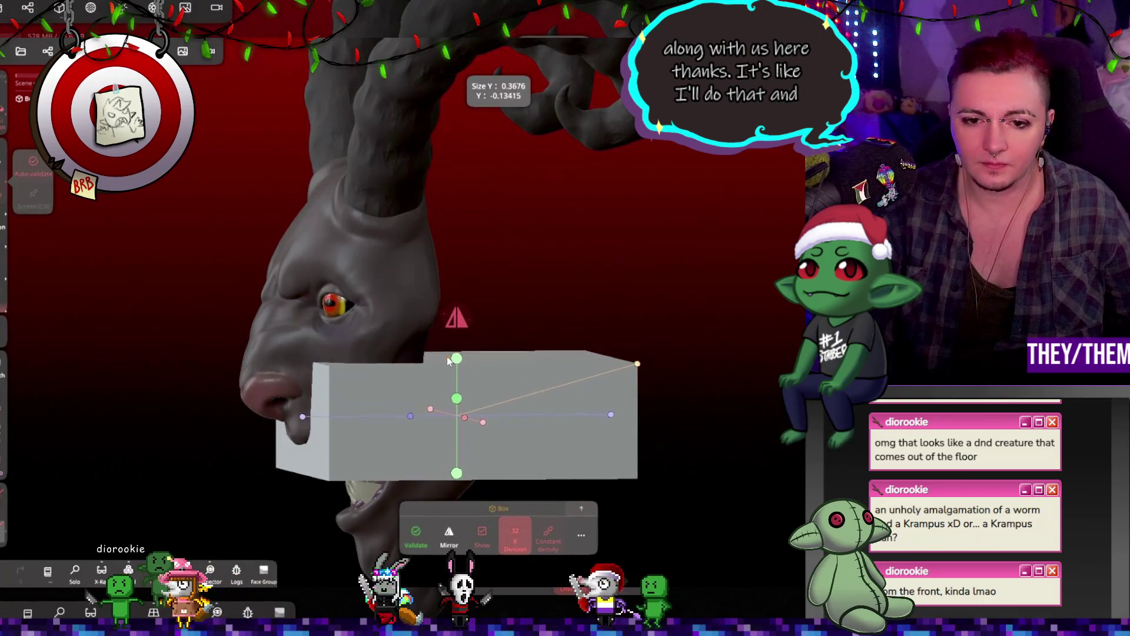
pyautogui.moveTo(528, 401)
pyautogui.mouseDown()
pyautogui.moveTo(524, 434)
pyautogui.moveTo(487, 432)
pyautogui.moveTo(496, 442)
pyautogui.mouseUp()
pyautogui.moveTo(278, 339); pyautogui.dragTo(517, 425)
pyautogui.moveTo(595, 406)
pyautogui.mouseDown()
pyautogui.moveTo(664, 393)
pyautogui.moveTo(598, 325)
pyautogui.moveTo(598, 341)
pyautogui.moveTo(625, 334)
pyautogui.mouseUp()
# Give the box Post subdivision 2 for rounded edges and validate it
pyautogui.click(581, 508)
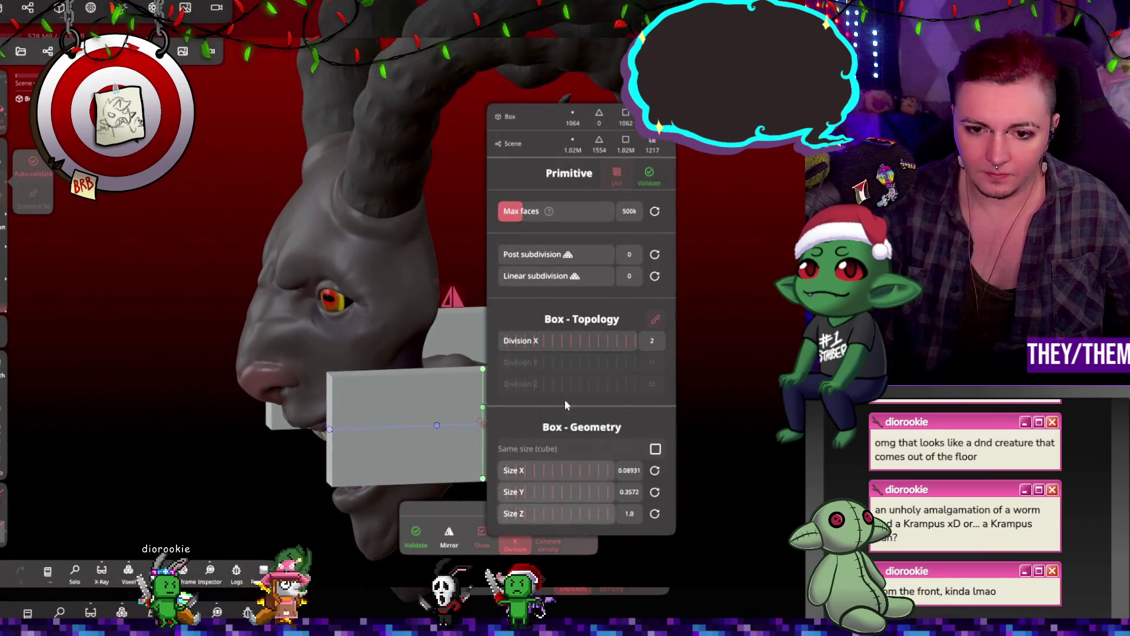
pyautogui.moveTo(551, 258)
pyautogui.mouseDown()
pyautogui.moveTo(601, 252)
pyautogui.moveTo(592, 253)
pyautogui.mouseUp()
pyautogui.click(419, 532)
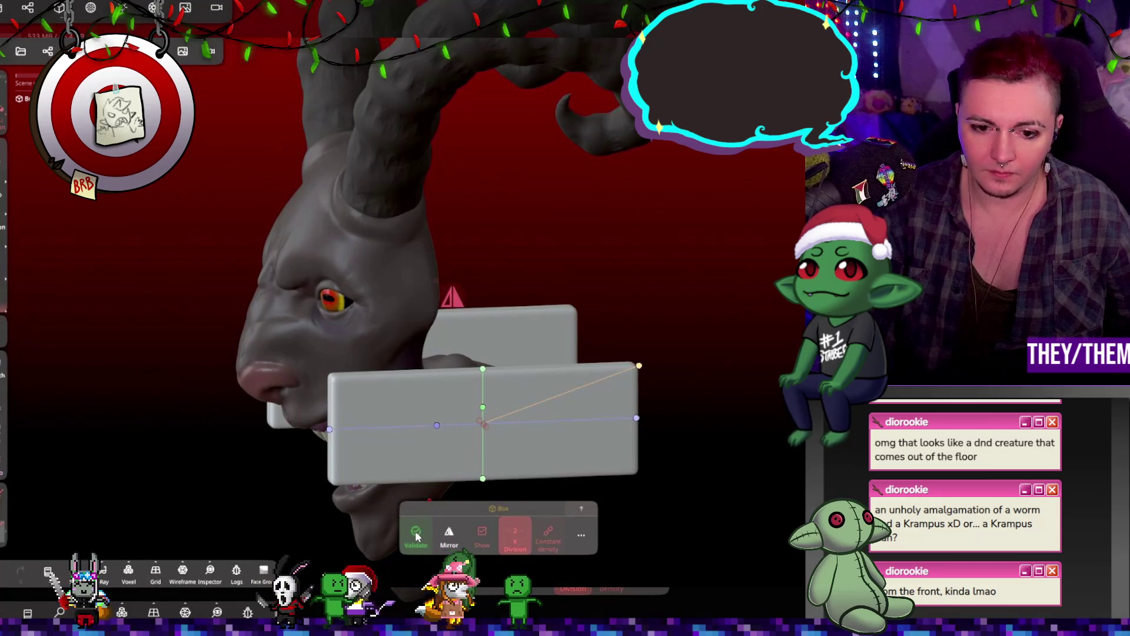
pyautogui.click(416, 531)
pyautogui.moveTo(577, 493)
pyautogui.mouseDown()
pyautogui.moveTo(644, 532)
pyautogui.moveTo(545, 488)
pyautogui.mouseUp()
pyautogui.click(21, 50)
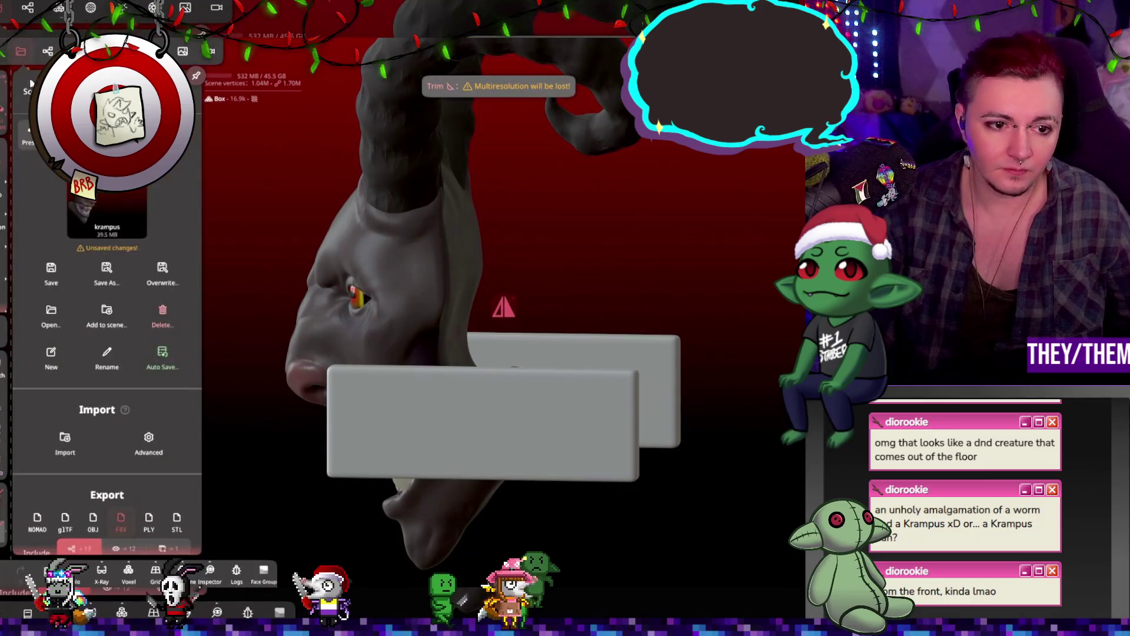
# Move the Box out of the Mirror group and stretch it taller with the gizmo
pyautogui.click(48, 51)
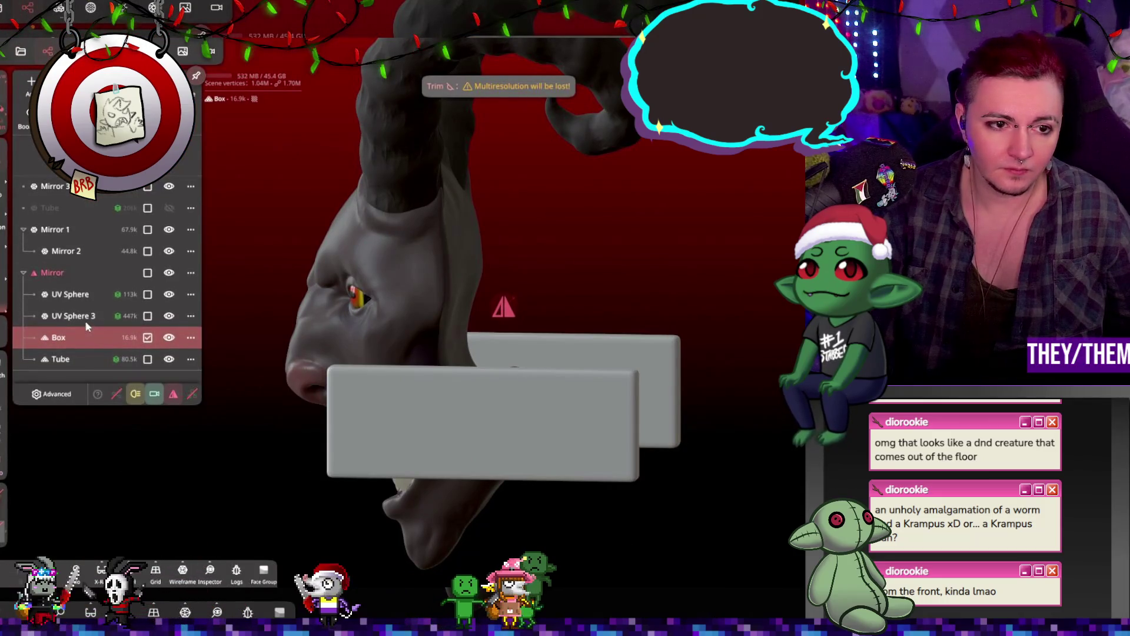
pyautogui.moveTo(80, 333); pyautogui.dragTo(100, 207)
pyautogui.moveTo(695, 353); pyautogui.dragTo(794, 348)
pyautogui.moveTo(559, 253); pyautogui.dragTo(566, 108)
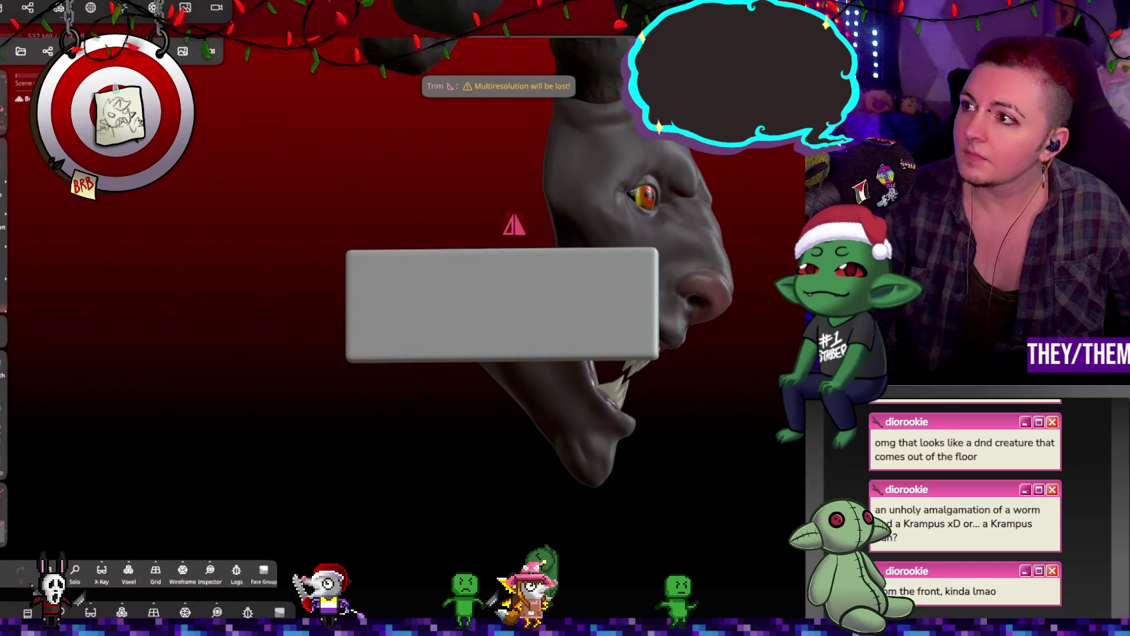
pyautogui.press('g')
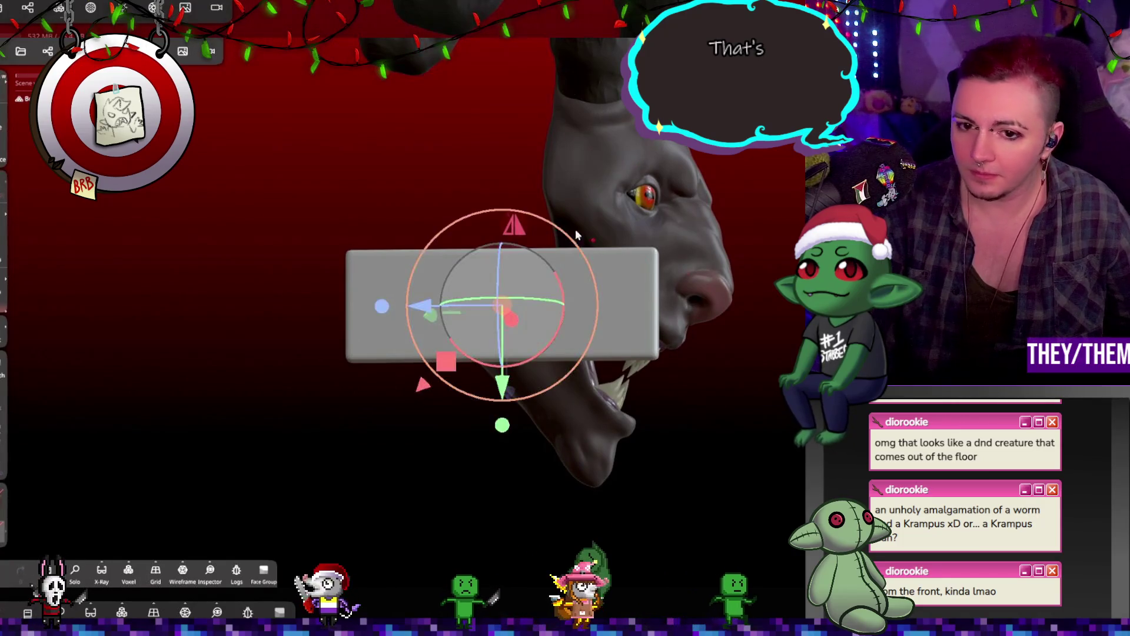
pyautogui.moveTo(502, 424)
pyautogui.mouseDown()
pyautogui.moveTo(503, 466)
pyautogui.moveTo(524, 494)
pyautogui.mouseUp()
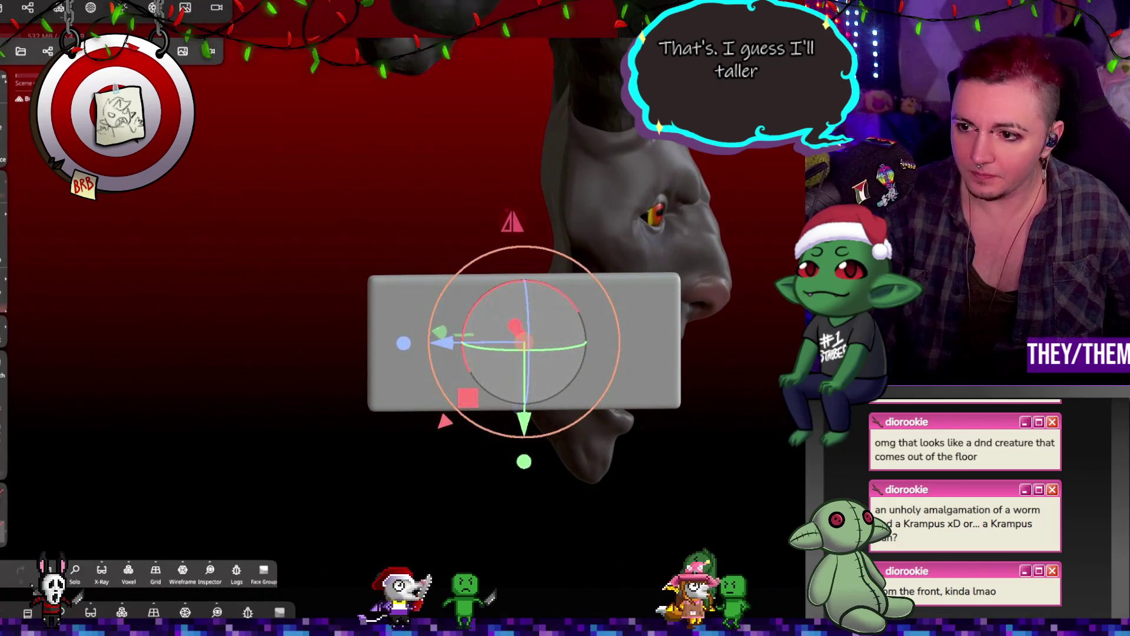
# Try a Trim lasso cut across the box, then undo it
pyautogui.press('t')
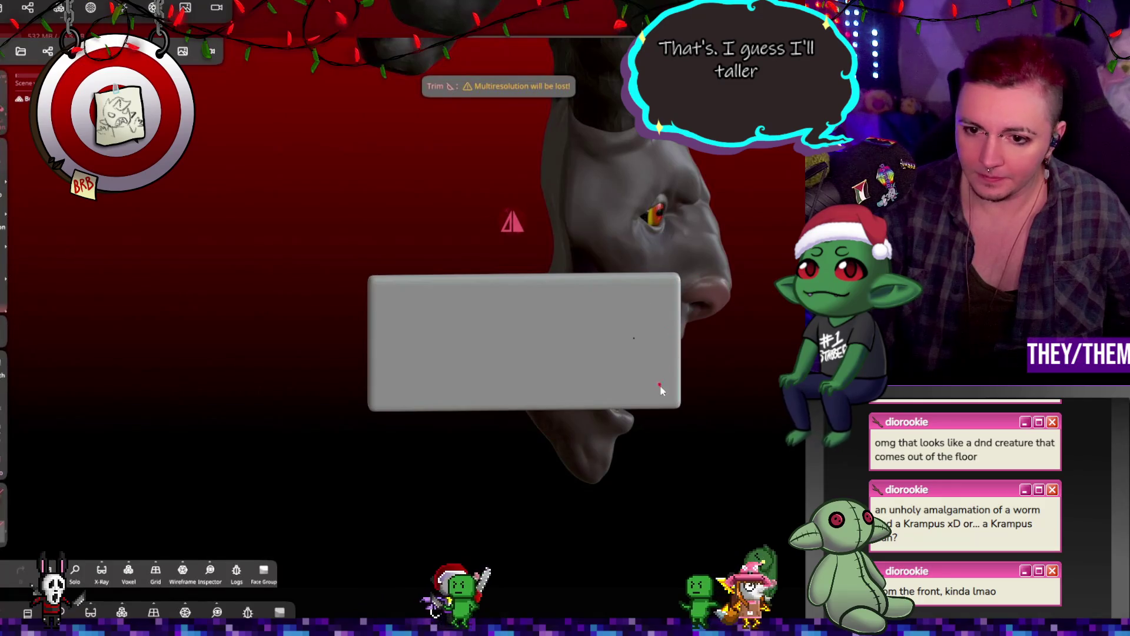
pyautogui.moveTo(386, 264)
pyautogui.mouseDown()
pyautogui.moveTo(367, 287)
pyautogui.moveTo(366, 305)
pyautogui.moveTo(377, 277)
pyautogui.moveTo(373, 302)
pyautogui.moveTo(357, 278)
pyautogui.moveTo(360, 288)
pyautogui.mouseUp()
pyautogui.click(322, 238)
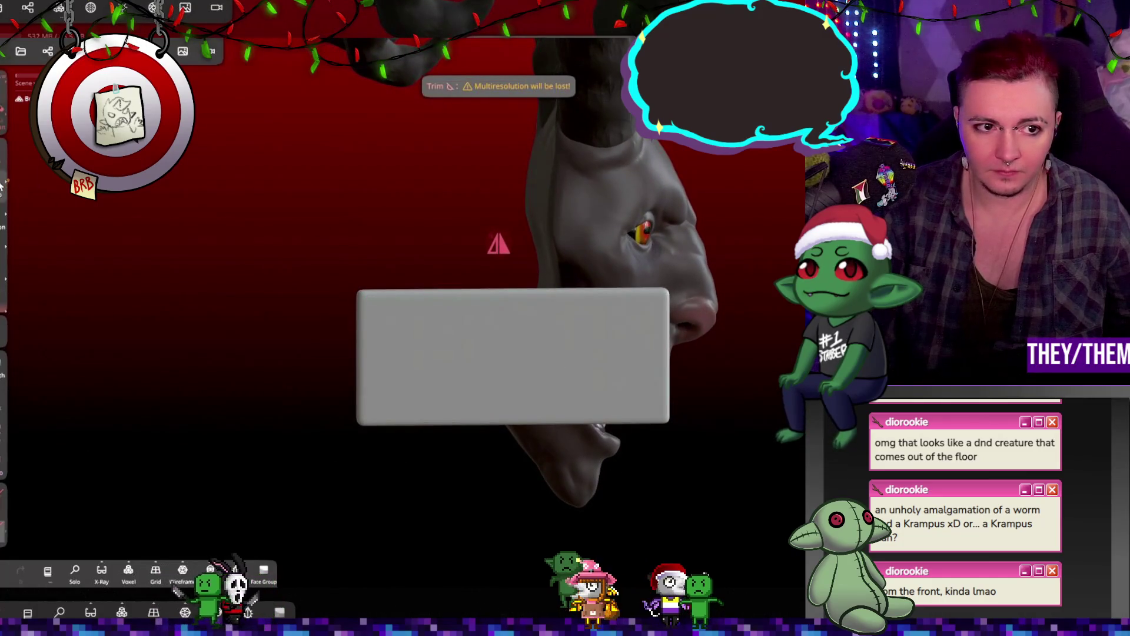
pyautogui.click(348, 263)
pyautogui.moveTo(358, 286)
pyautogui.mouseDown()
pyautogui.moveTo(380, 327)
pyautogui.moveTo(494, 402)
pyautogui.moveTo(633, 436)
pyautogui.moveTo(532, 524)
pyautogui.moveTo(318, 448)
pyautogui.moveTo(297, 284)
pyautogui.mouseUp()
pyautogui.moveTo(706, 306)
pyautogui.mouseDown()
pyautogui.moveTo(790, 304)
pyautogui.moveTo(568, 137)
pyautogui.mouseUp()
pyautogui.hotkey('ctrl', 'z')
# Remesh the box at resolution 76.62, discarding its multiresolution levels
pyautogui.click(59, 10)
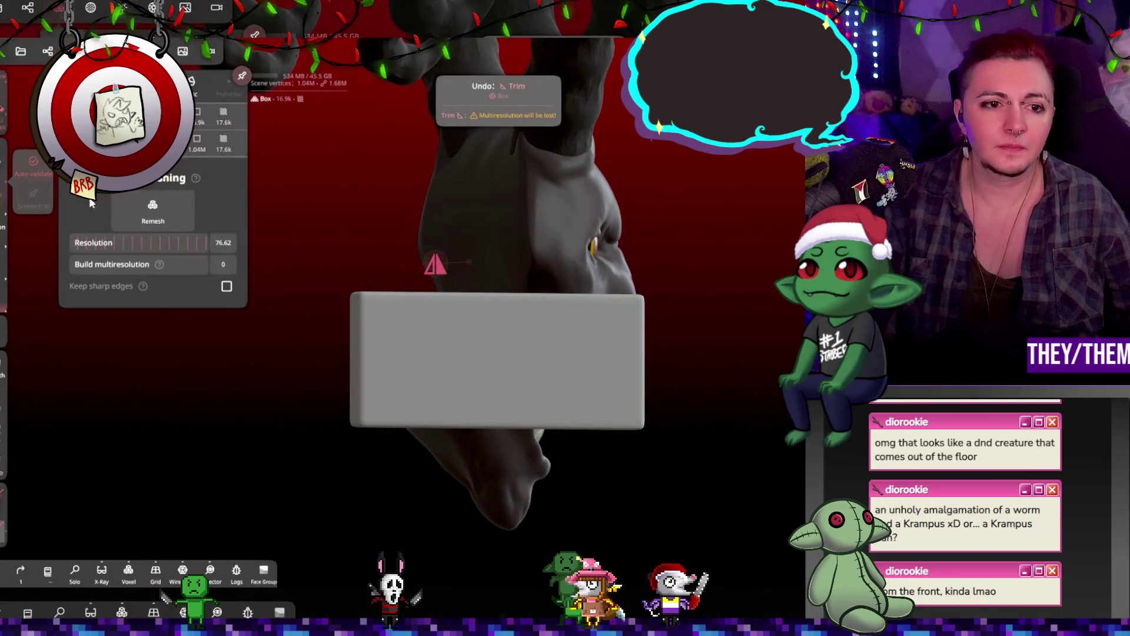
pyautogui.click(153, 206)
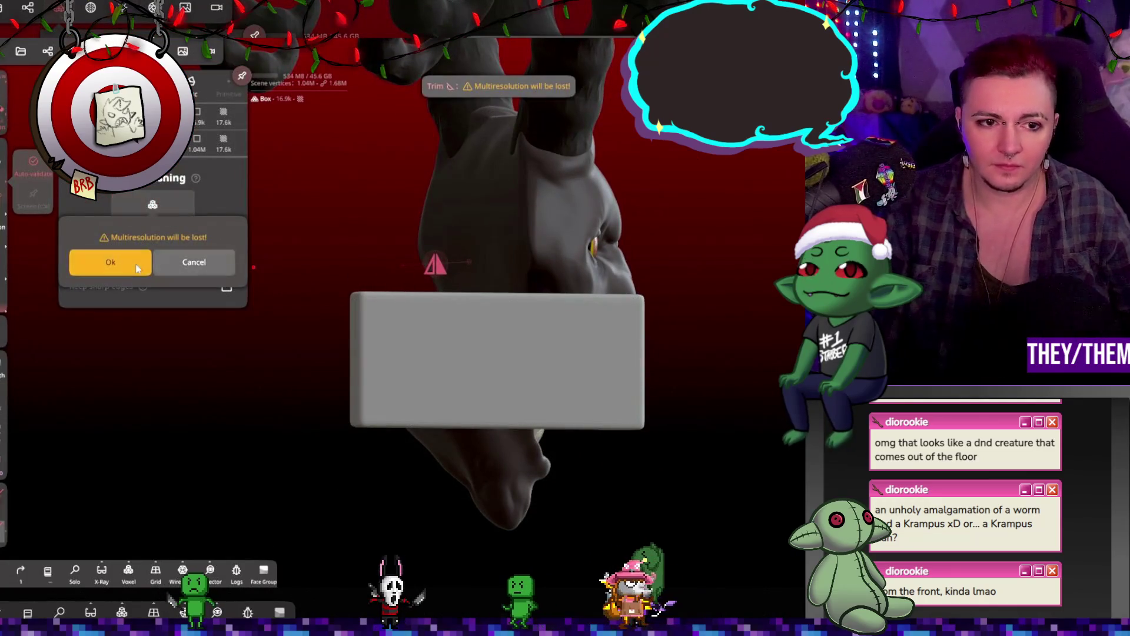
pyautogui.click(358, 270)
pyautogui.moveTo(357, 269); pyautogui.dragTo(461, 282)
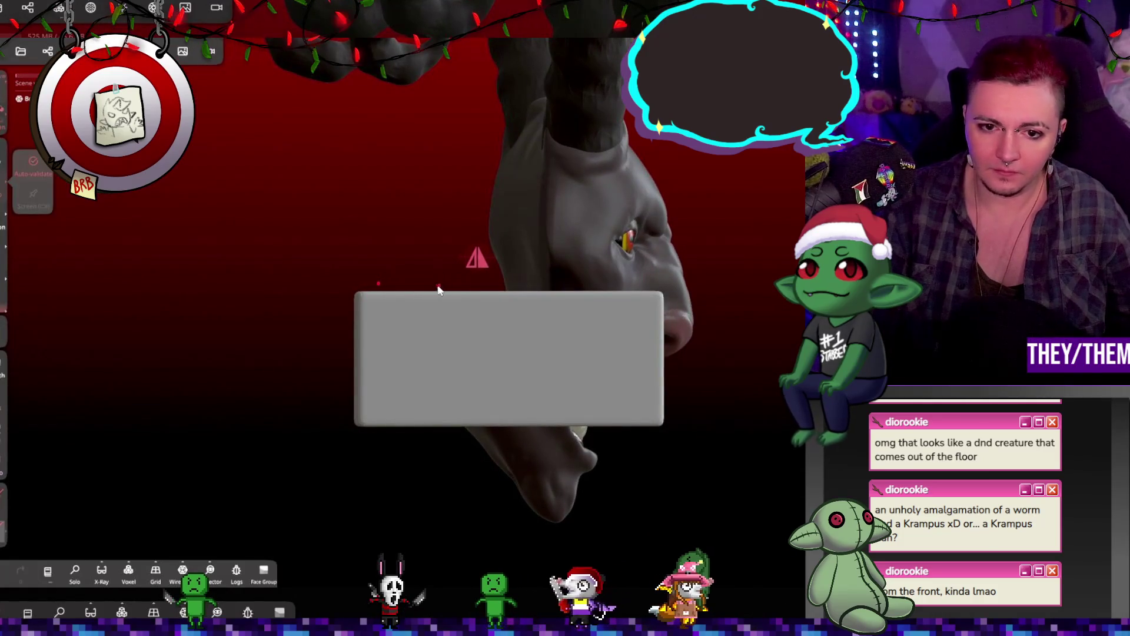
# Trim curved top-left and lower edges and a diagonal upper-right corner off the box
pyautogui.moveTo(487, 434)
pyautogui.mouseDown()
pyautogui.moveTo(385, 471)
pyautogui.moveTo(242, 259)
pyautogui.moveTo(354, 203)
pyautogui.moveTo(435, 200)
pyautogui.mouseUp()
pyautogui.moveTo(294, 353)
pyautogui.mouseDown()
pyautogui.moveTo(330, 365)
pyautogui.moveTo(283, 347)
pyautogui.moveTo(297, 345)
pyautogui.mouseUp()
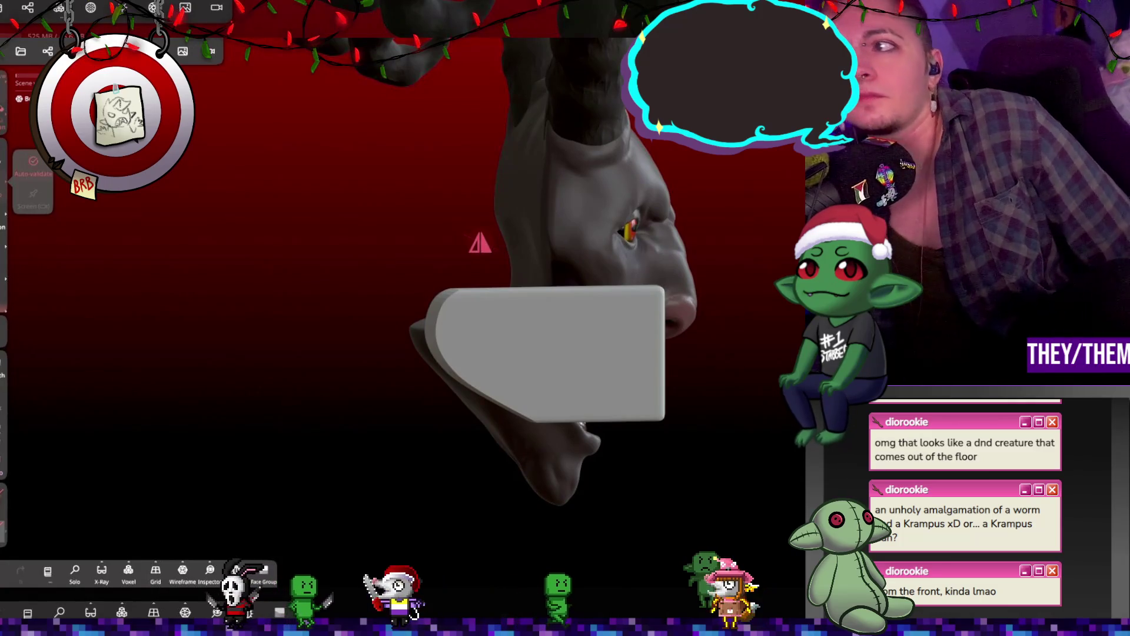
pyautogui.hotkey('ctrl', 'z')
pyautogui.moveTo(589, 235); pyautogui.dragTo(703, 199)
pyautogui.moveTo(446, 283)
pyautogui.mouseDown()
pyautogui.moveTo(385, 326)
pyautogui.moveTo(447, 494)
pyautogui.moveTo(282, 229)
pyautogui.moveTo(384, 240)
pyautogui.mouseUp()
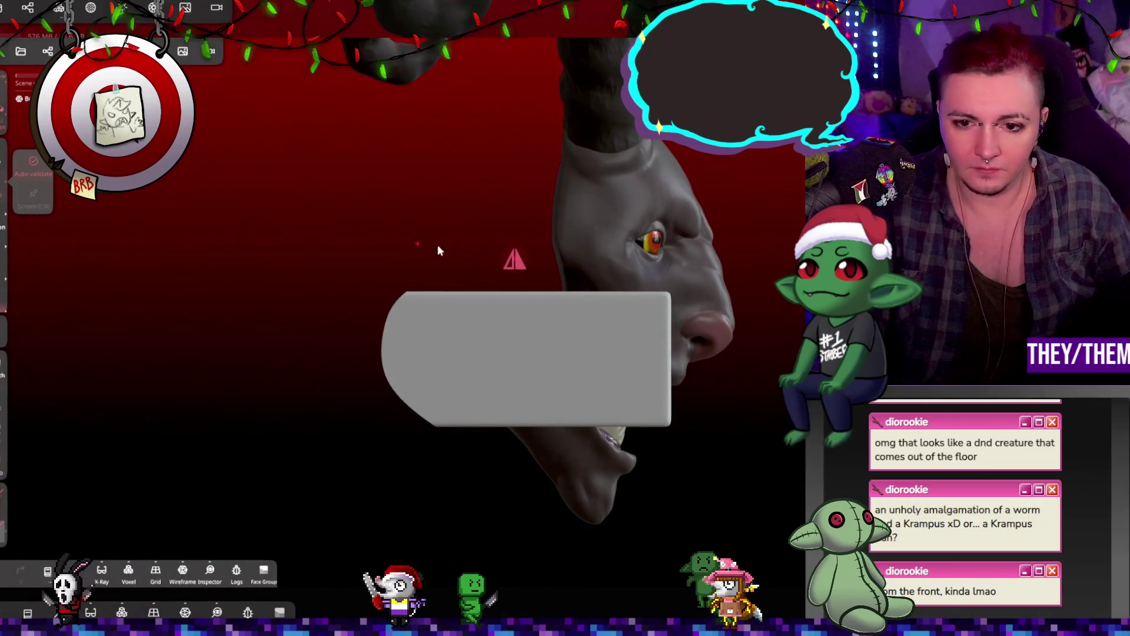
pyautogui.moveTo(670, 434)
pyautogui.mouseDown()
pyautogui.moveTo(450, 387)
pyautogui.moveTo(380, 341)
pyautogui.moveTo(559, 580)
pyautogui.moveTo(588, 582)
pyautogui.mouseUp()
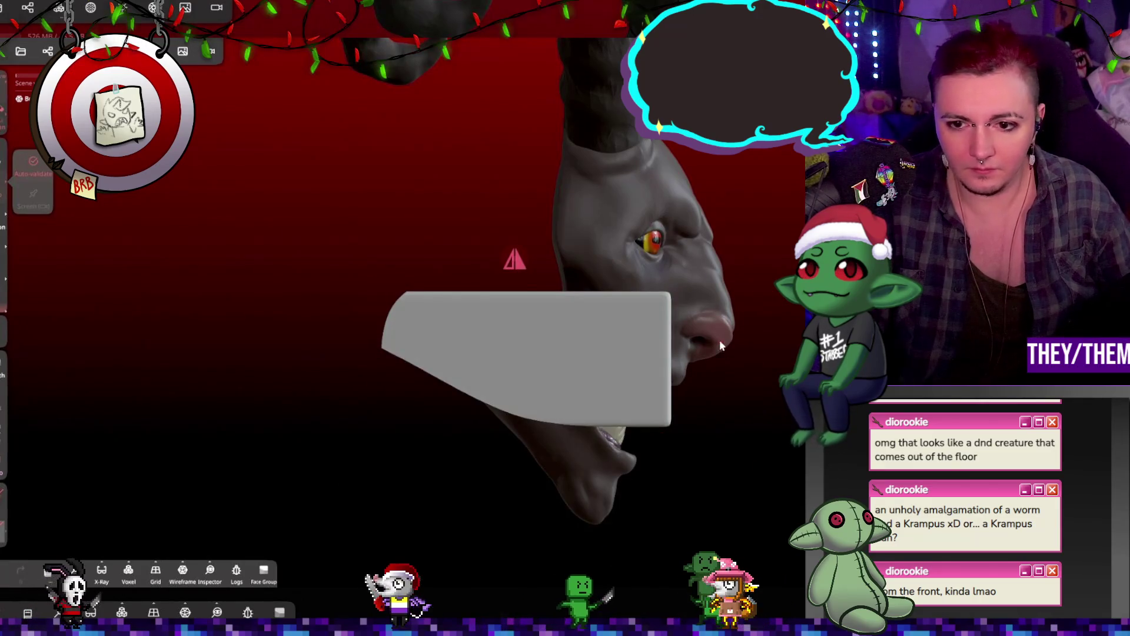
pyautogui.moveTo(743, 391)
pyautogui.mouseDown()
pyautogui.moveTo(676, 353)
pyautogui.moveTo(577, 226)
pyautogui.moveTo(797, 247)
pyautogui.mouseUp()
pyautogui.moveTo(706, 353)
pyautogui.mouseDown()
pyautogui.moveTo(736, 365)
pyautogui.moveTo(753, 344)
pyautogui.moveTo(665, 199)
pyautogui.moveTo(647, 235)
pyautogui.mouseUp()
# Remesh the trimmed slab smooth at resolution 165.7
pyautogui.moveTo(111, 242); pyautogui.dragTo(156, 244)
pyautogui.click(178, 220)
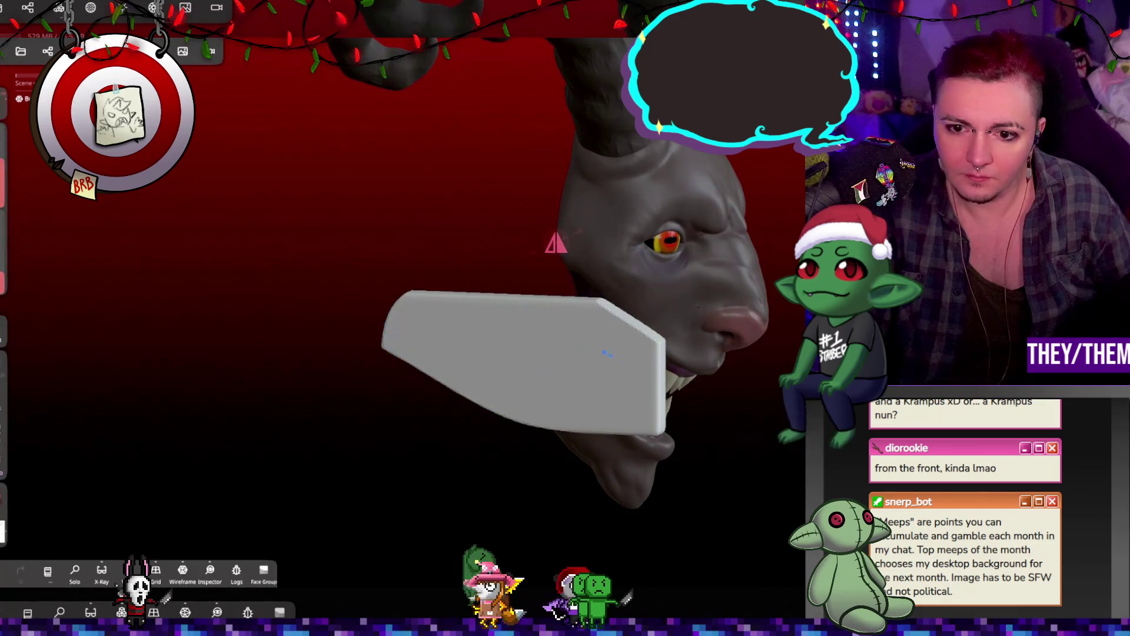
pyautogui.moveTo(483, 353)
pyautogui.mouseDown()
pyautogui.moveTo(447, 321)
pyautogui.moveTo(562, 270)
pyautogui.mouseUp()
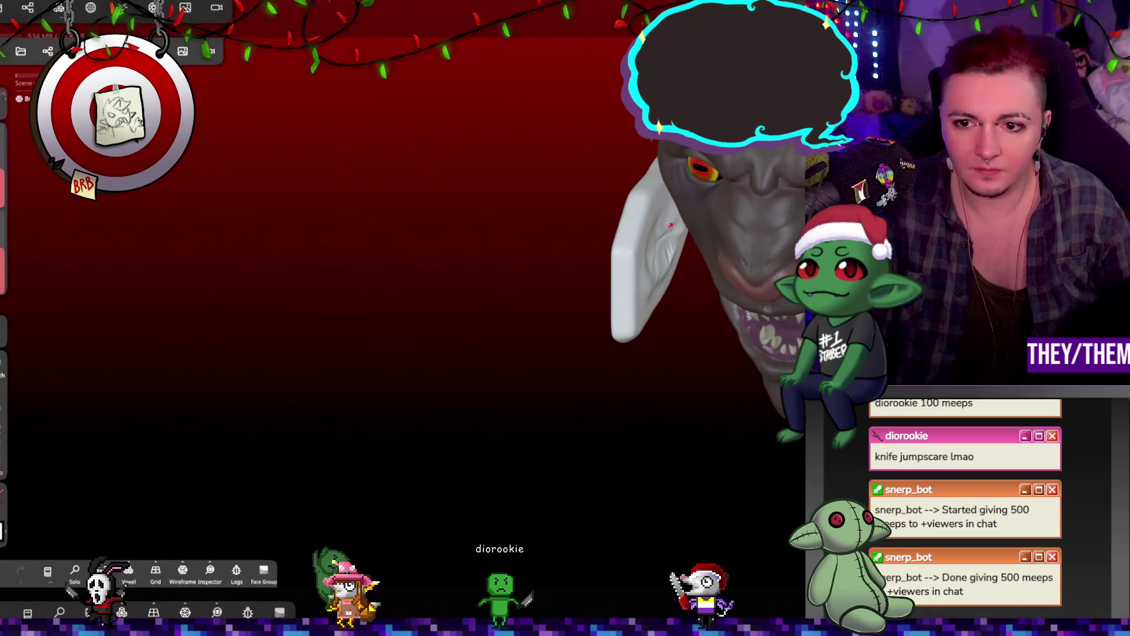
# Undo the last Clay stroke and lower brush intensity to 16%
pyautogui.moveTo(659, 377)
pyautogui.mouseDown()
pyautogui.moveTo(708, 345)
pyautogui.moveTo(588, 265)
pyautogui.mouseUp()
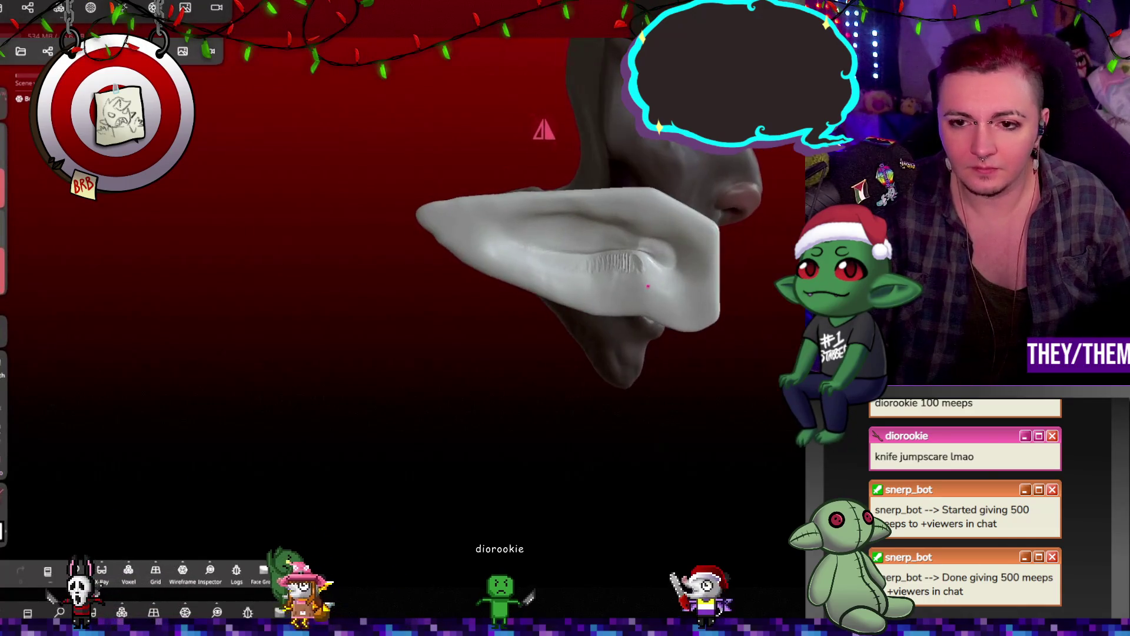
pyautogui.hotkey('ctrl', 'z')
pyautogui.moveTo(648, 286); pyautogui.dragTo(642, 330)
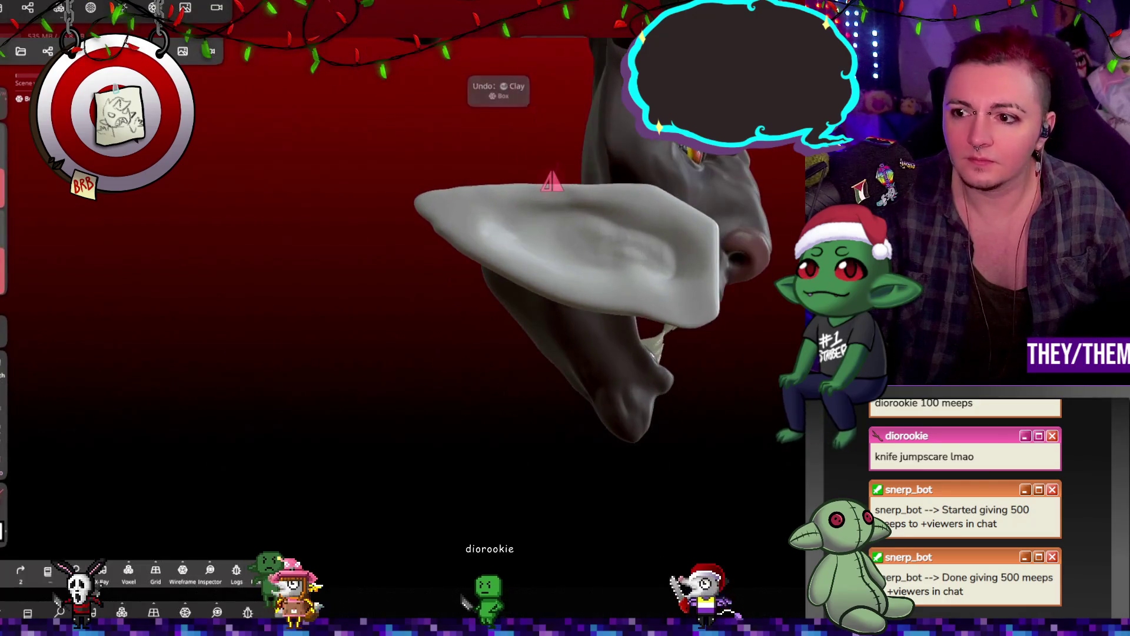
pyautogui.moveTo(523, 284)
pyautogui.mouseDown()
pyautogui.moveTo(675, 280)
pyautogui.moveTo(720, 327)
pyautogui.moveTo(741, 330)
pyautogui.mouseUp()
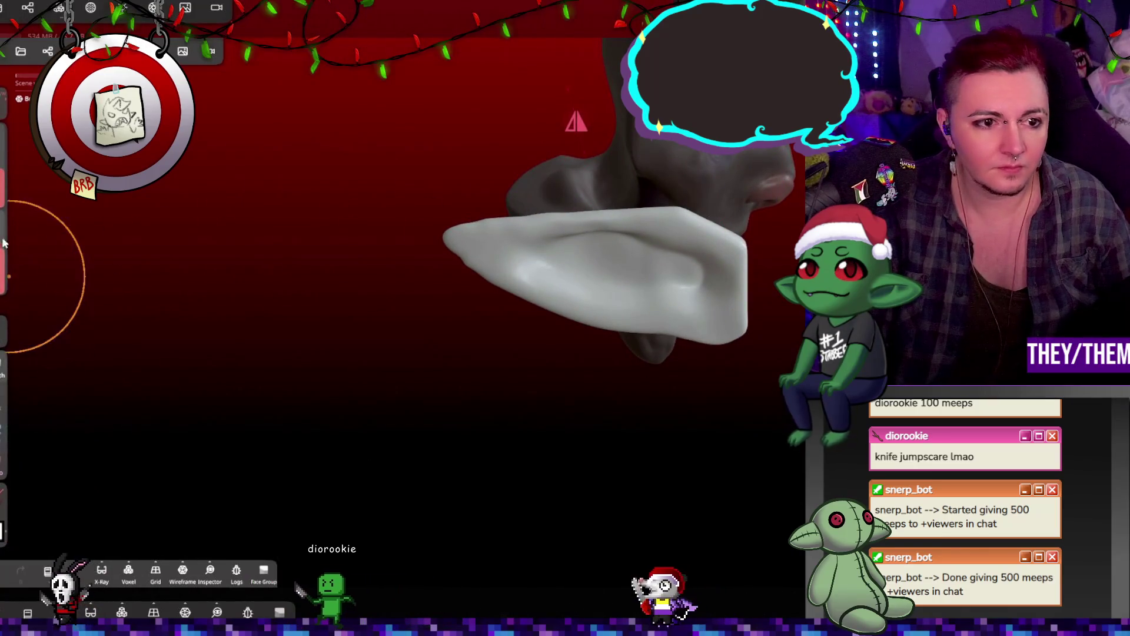
pyautogui.moveTo(4, 276); pyautogui.dragTo(2, 284)
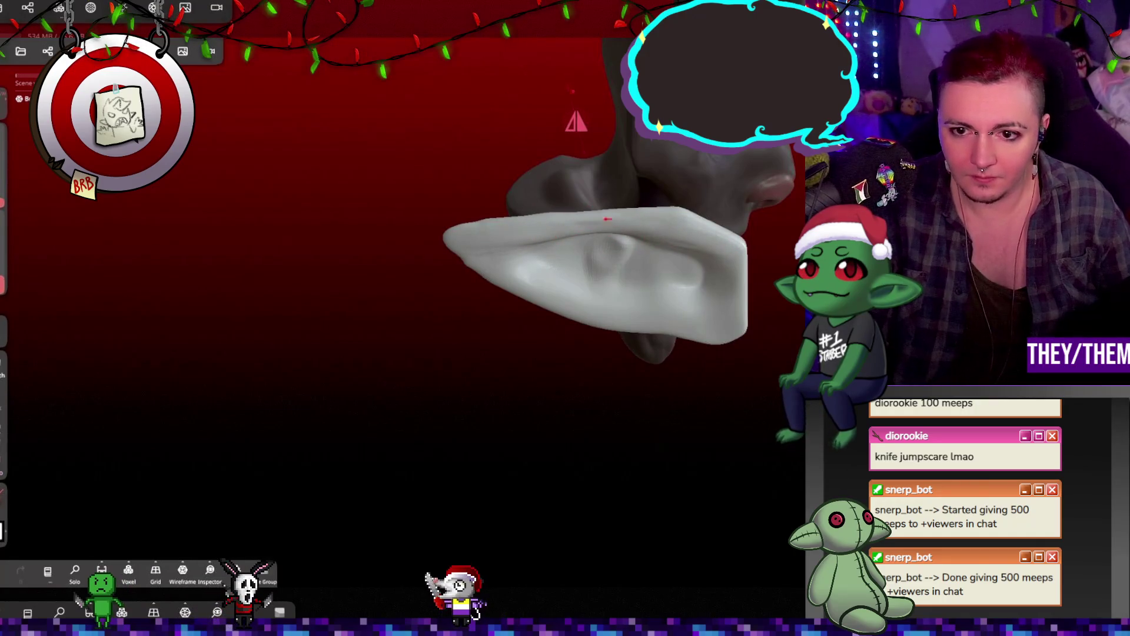
# Sculpt a shallow inner hollow along the ear's surface and top edge
pyautogui.moveTo(574, 221); pyautogui.dragTo(593, 299, button='middle')
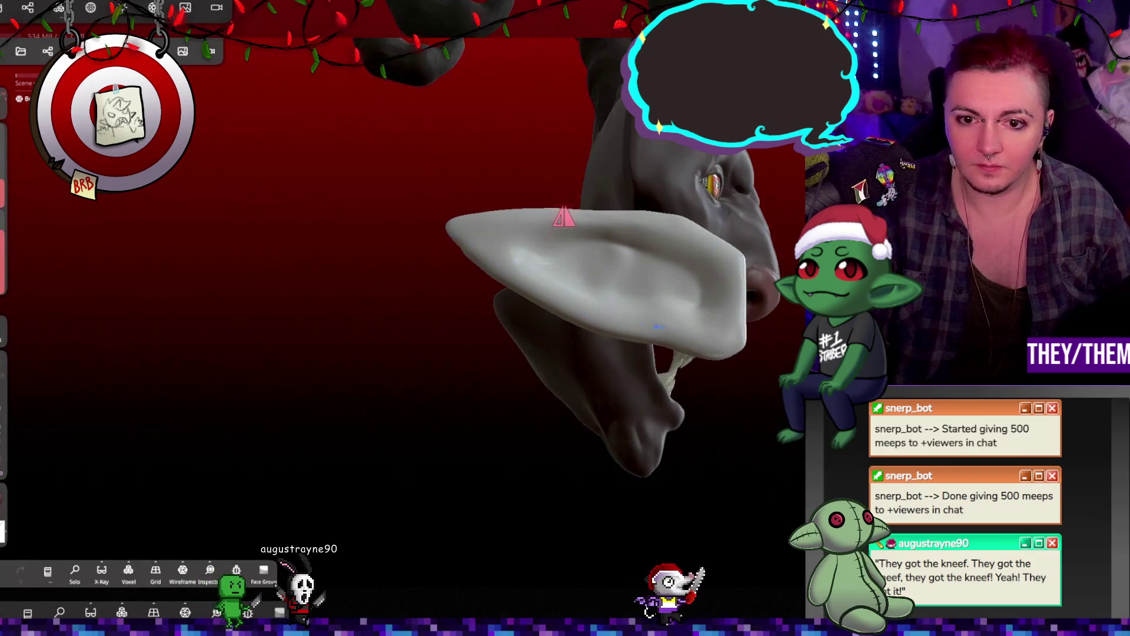
pyautogui.moveTo(688, 494)
pyautogui.mouseDown()
pyautogui.moveTo(731, 505)
pyautogui.moveTo(560, 434)
pyautogui.mouseUp()
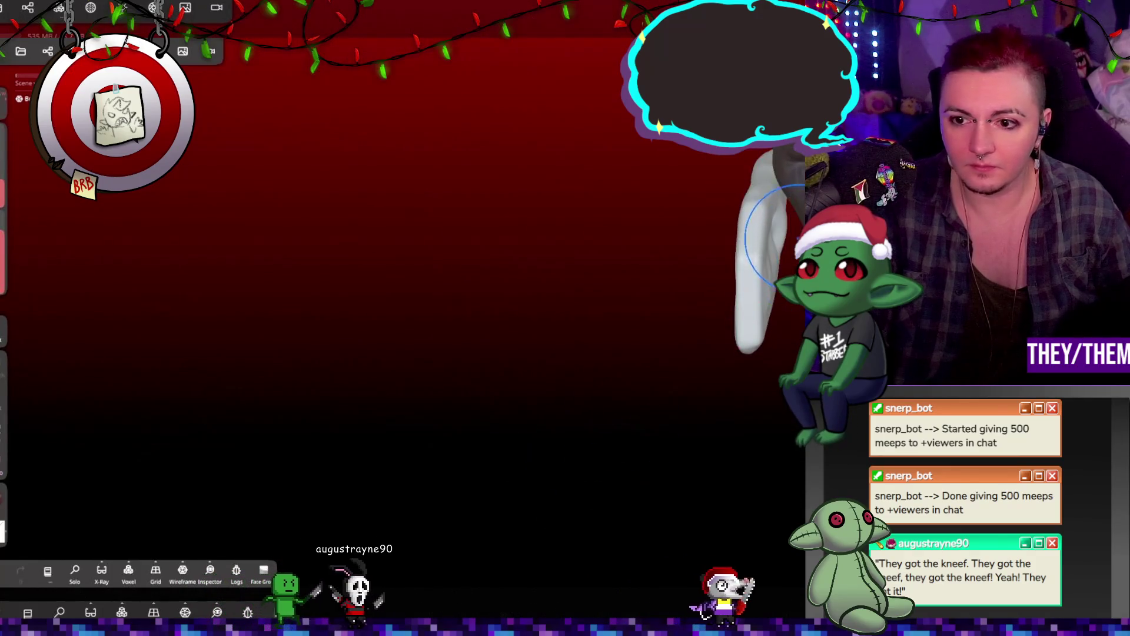
pyautogui.moveTo(646, 444)
pyautogui.mouseDown()
pyautogui.moveTo(742, 404)
pyautogui.moveTo(692, 425)
pyautogui.mouseUp()
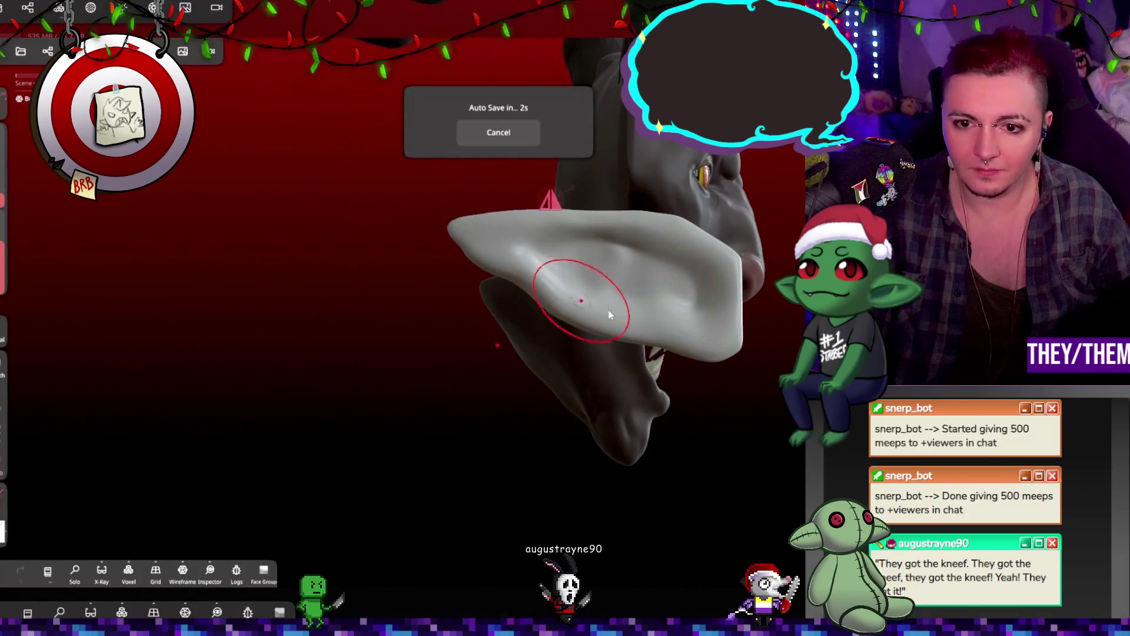
pyautogui.moveTo(575, 301); pyautogui.dragTo(641, 380)
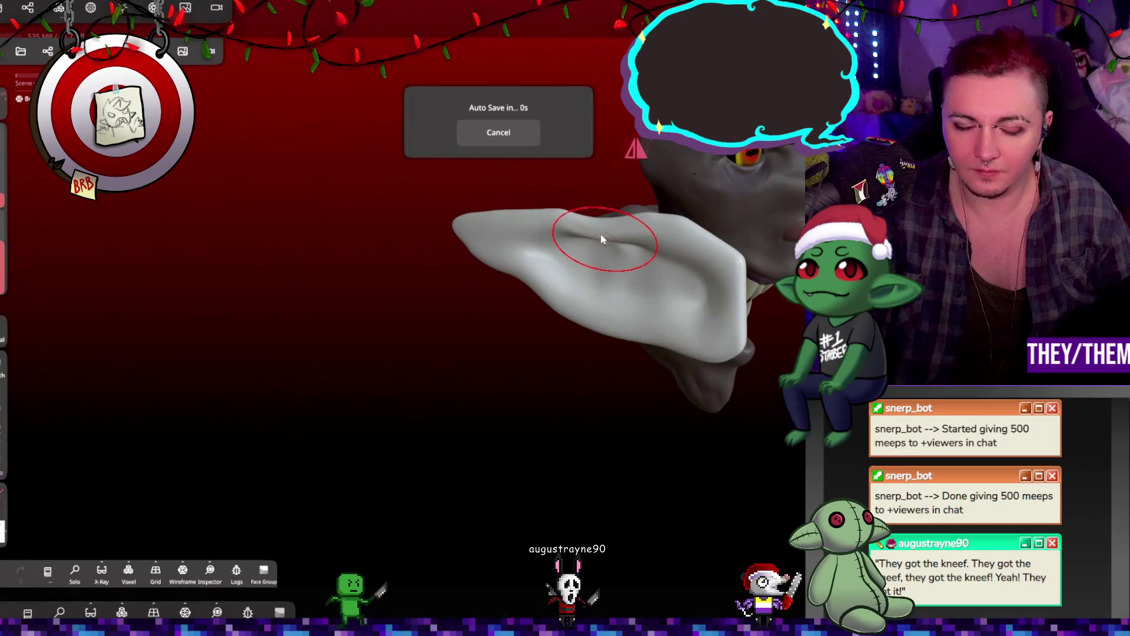
pyautogui.moveTo(722, 218); pyautogui.dragTo(689, 210)
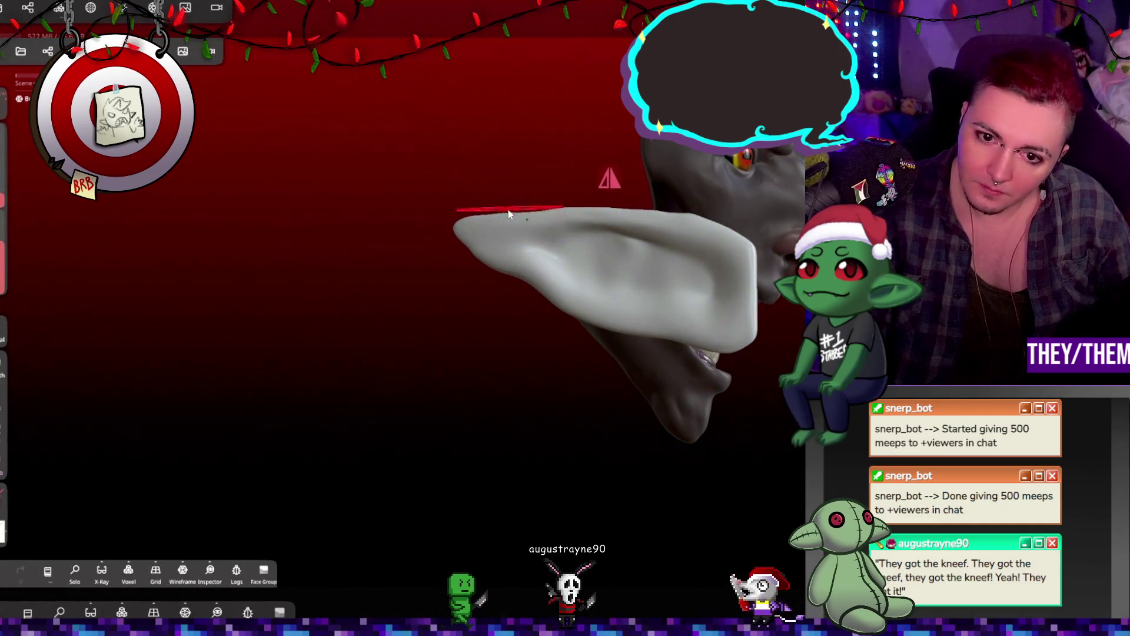
pyautogui.moveTo(487, 196); pyautogui.dragTo(497, 214)
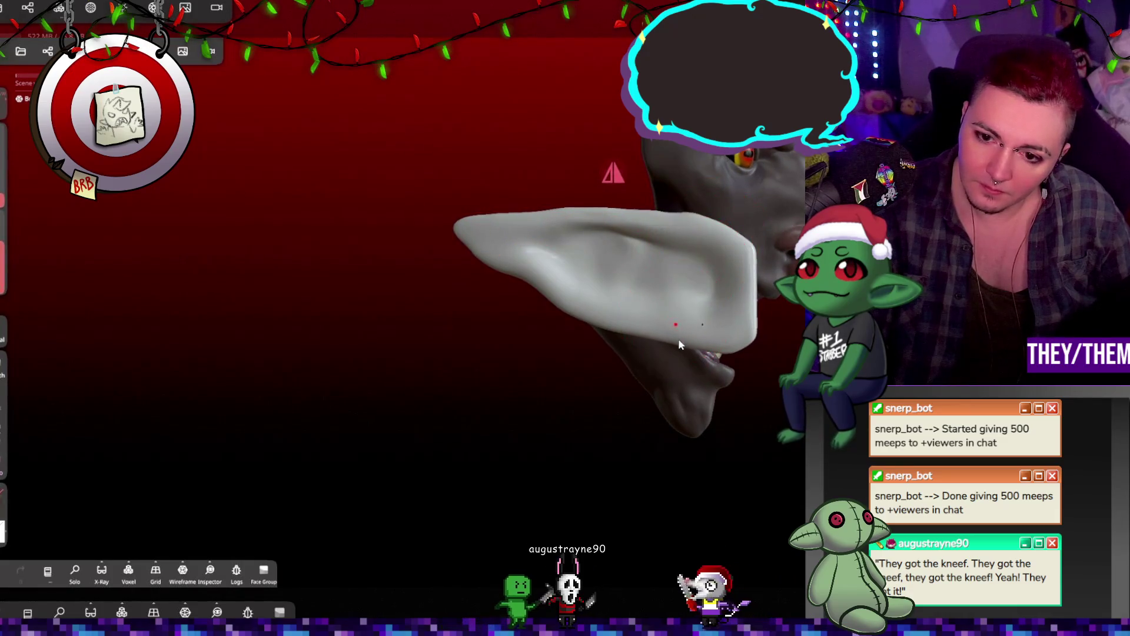
pyautogui.moveTo(711, 387)
pyautogui.mouseDown()
pyautogui.moveTo(613, 406)
pyautogui.moveTo(743, 354)
pyautogui.mouseUp()
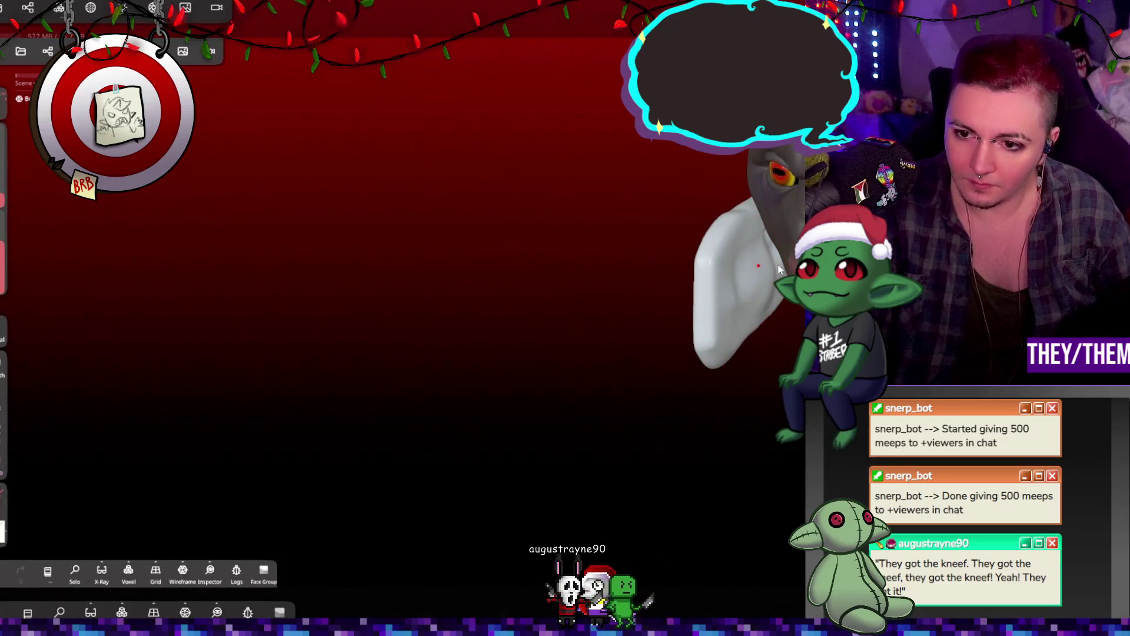
pyautogui.moveTo(775, 323)
pyautogui.mouseDown()
pyautogui.moveTo(752, 360)
pyautogui.moveTo(659, 371)
pyautogui.moveTo(759, 376)
pyautogui.mouseUp()
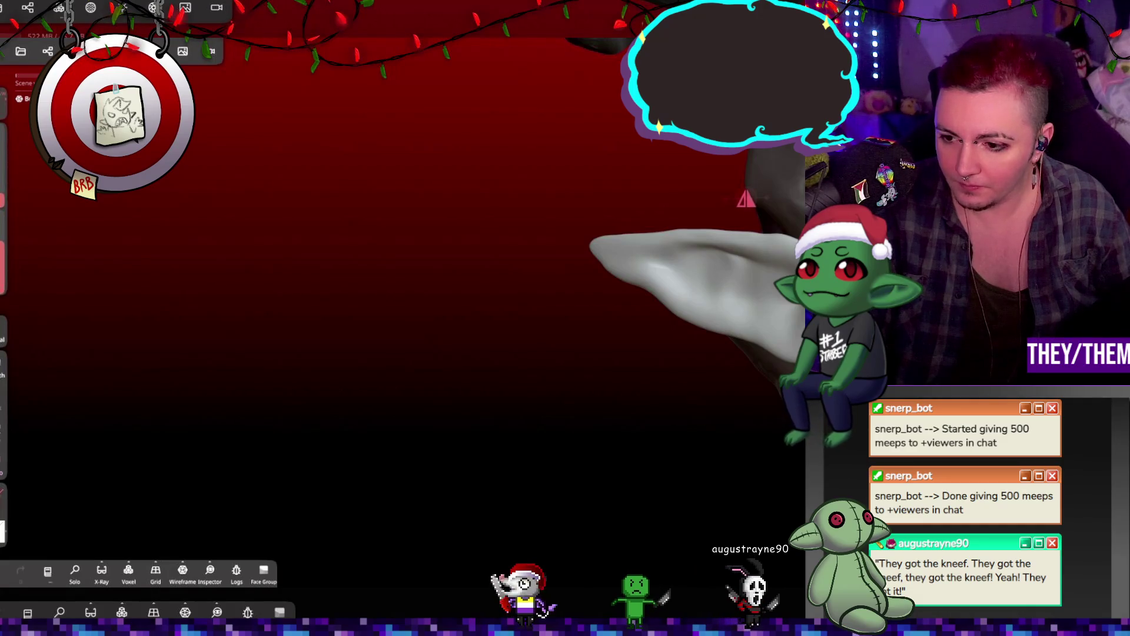
# Rotate the ear with the gizmo and move it up beside the creature's eye
pyautogui.click(692, 294)
pyautogui.moveTo(679, 288)
pyautogui.mouseDown()
pyautogui.moveTo(710, 296)
pyautogui.moveTo(757, 482)
pyautogui.mouseUp()
pyautogui.moveTo(704, 388)
pyautogui.mouseDown()
pyautogui.moveTo(658, 353)
pyautogui.moveTo(677, 341)
pyautogui.moveTo(689, 365)
pyautogui.moveTo(684, 336)
pyautogui.moveTo(715, 310)
pyautogui.moveTo(681, 302)
pyautogui.moveTo(732, 224)
pyautogui.moveTo(731, 235)
pyautogui.moveTo(732, 214)
pyautogui.moveTo(719, 240)
pyautogui.moveTo(627, 277)
pyautogui.mouseUp()
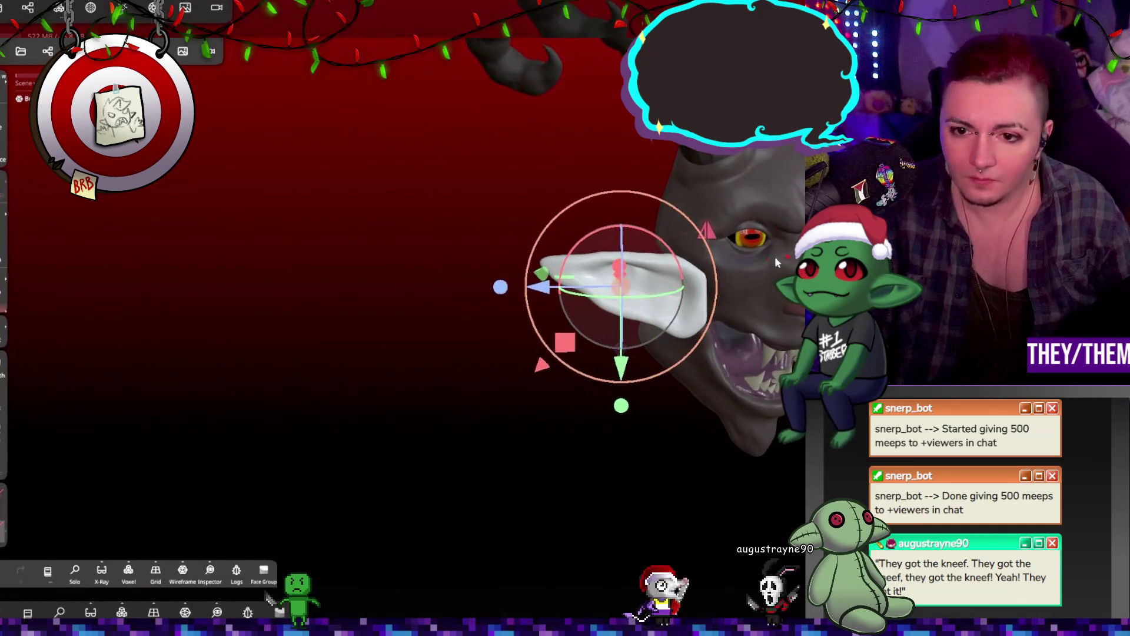
# Rotate the white Box ear against the head, shift it left, and stretch it slightly
pyautogui.moveTo(627, 238); pyautogui.dragTo(634, 234)
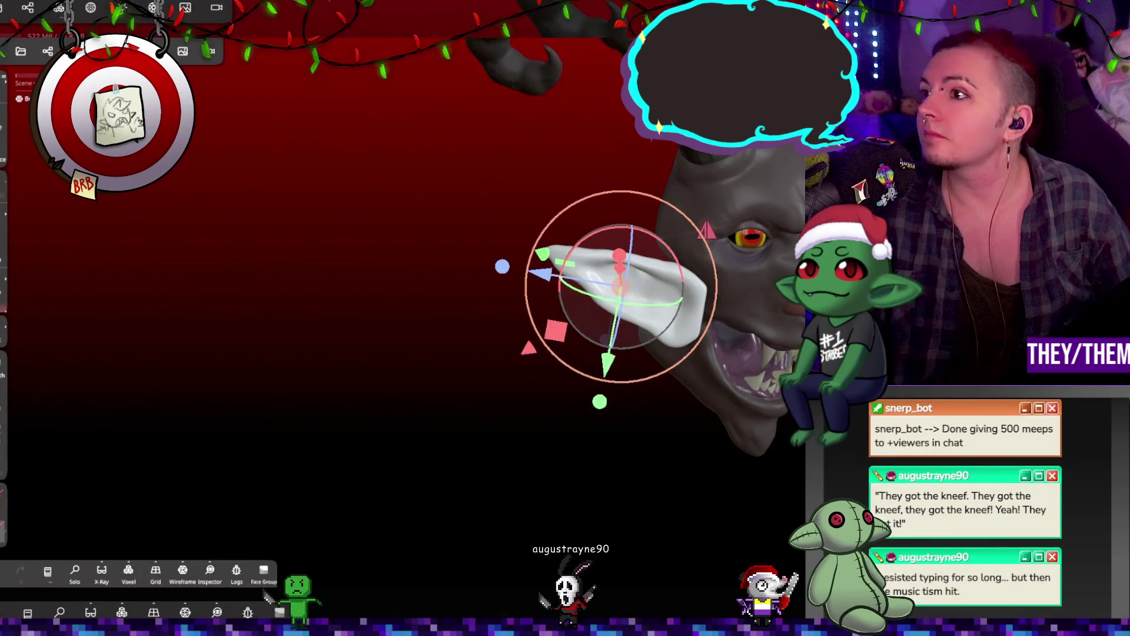
pyautogui.moveTo(599, 401); pyautogui.dragTo(596, 394)
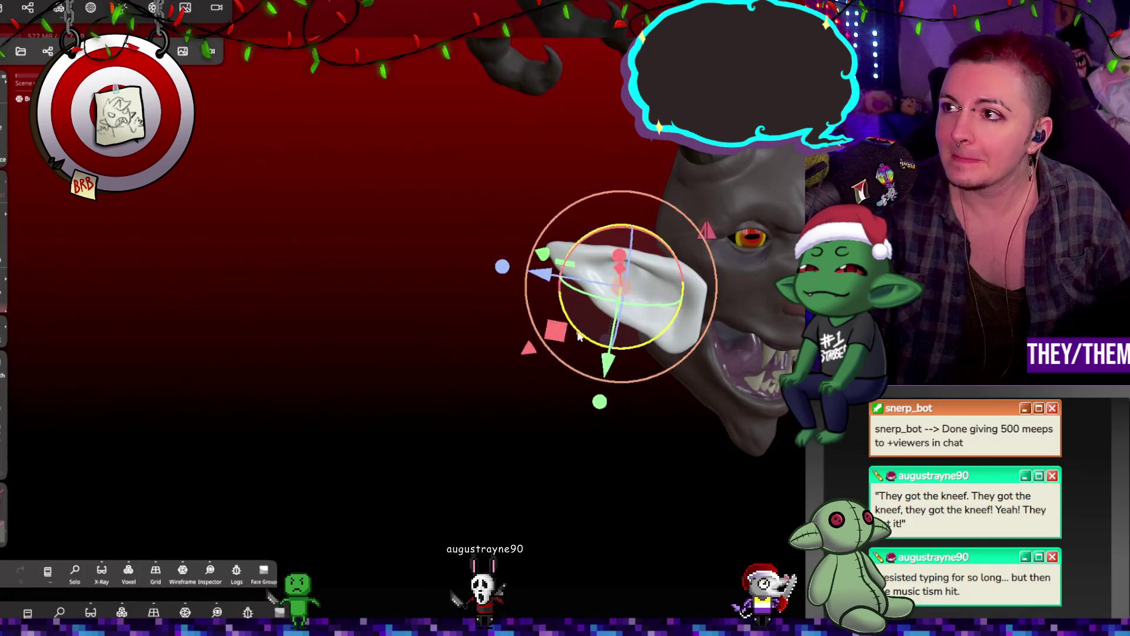
pyautogui.moveTo(482, 259)
pyautogui.mouseDown()
pyautogui.moveTo(537, 270)
pyautogui.moveTo(489, 259)
pyautogui.mouseUp()
pyautogui.moveTo(752, 257); pyautogui.dragTo(670, 270)
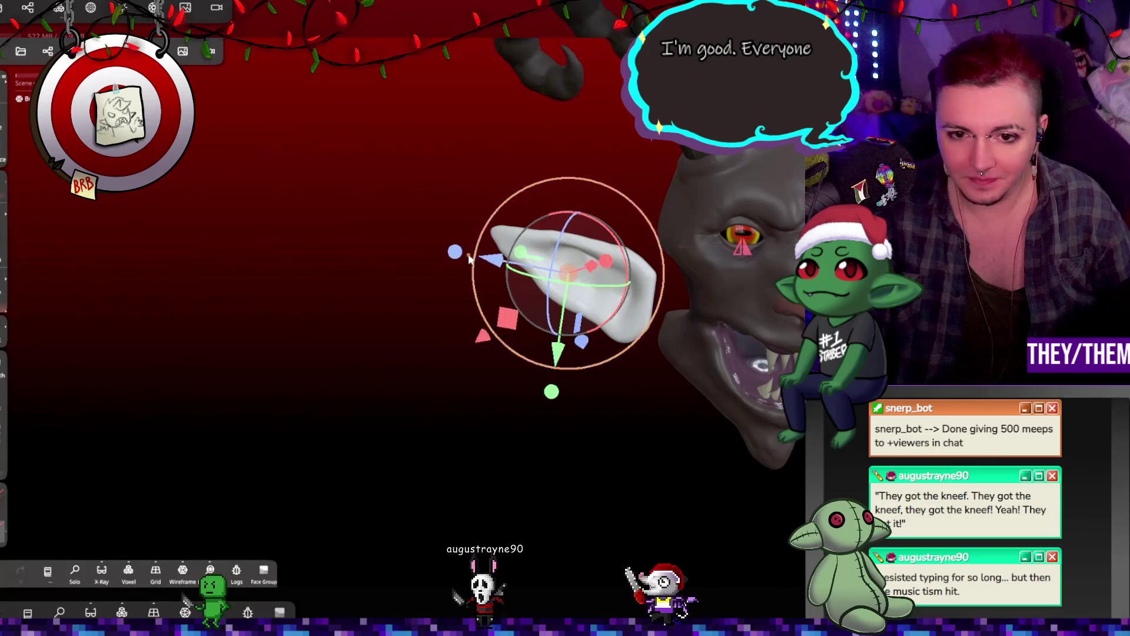
pyautogui.moveTo(478, 246); pyautogui.dragTo(465, 236)
pyautogui.moveTo(548, 412)
pyautogui.mouseDown()
pyautogui.moveTo(555, 451)
pyautogui.moveTo(643, 177)
pyautogui.moveTo(648, 265)
pyautogui.moveTo(577, 306)
pyautogui.moveTo(588, 236)
pyautogui.moveTo(617, 206)
pyautogui.mouseUp()
pyautogui.moveTo(644, 412)
pyautogui.mouseDown()
pyautogui.moveTo(644, 319)
pyautogui.moveTo(550, 310)
pyautogui.moveTo(652, 200)
pyautogui.moveTo(750, 219)
pyautogui.moveTo(683, 264)
pyautogui.mouseUp()
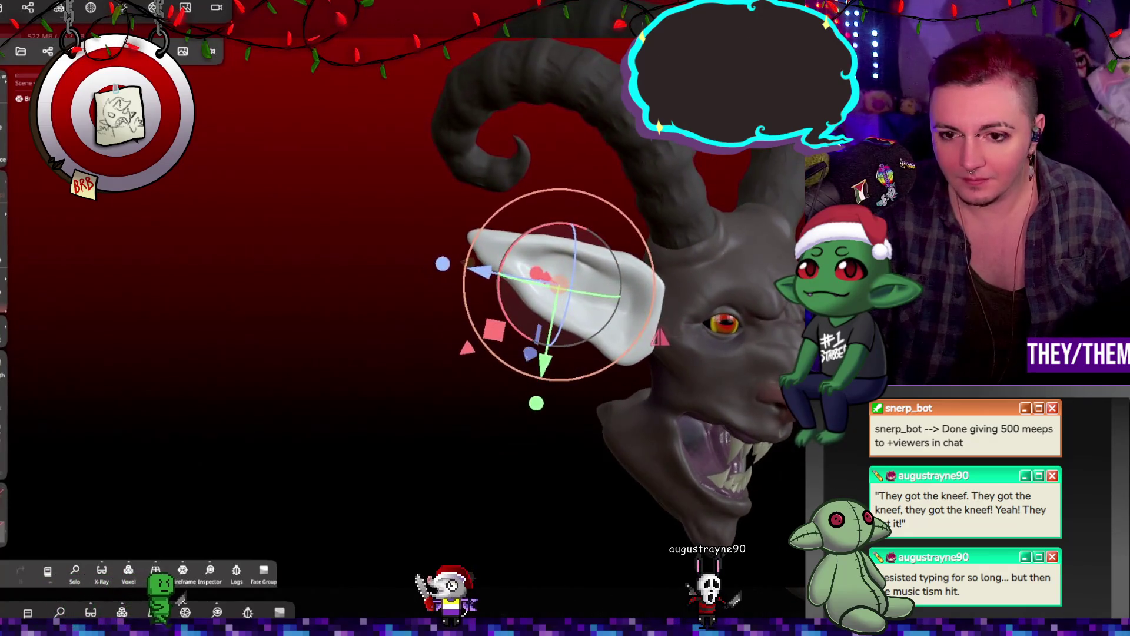
pyautogui.moveTo(579, 291)
pyautogui.mouseDown()
pyautogui.moveTo(566, 303)
pyautogui.moveTo(677, 283)
pyautogui.moveTo(755, 344)
pyautogui.moveTo(605, 452)
pyautogui.moveTo(649, 379)
pyautogui.moveTo(800, 483)
pyautogui.moveTo(704, 471)
pyautogui.mouseUp()
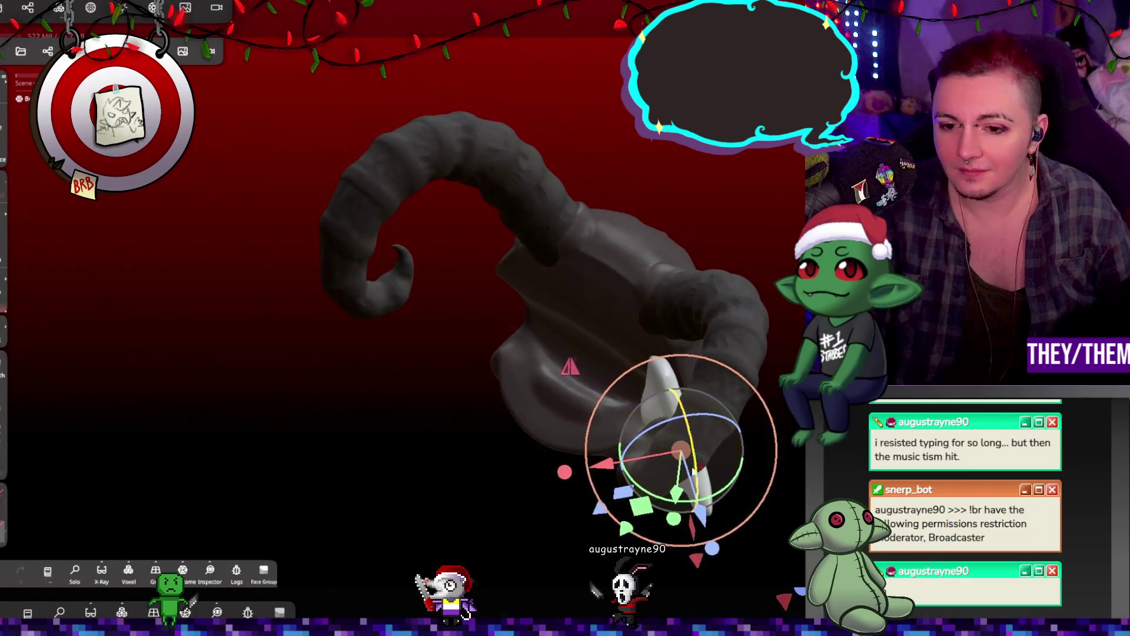
# Turn the ear upright beside the horns and drag Box out of Mirror 3 in the outliner
pyautogui.moveTo(610, 466)
pyautogui.mouseDown()
pyautogui.moveTo(659, 465)
pyautogui.moveTo(562, 340)
pyautogui.moveTo(538, 335)
pyautogui.mouseUp()
pyautogui.moveTo(612, 256); pyautogui.dragTo(475, 240)
pyautogui.moveTo(559, 353)
pyautogui.mouseDown()
pyautogui.moveTo(584, 372)
pyautogui.moveTo(656, 358)
pyautogui.moveTo(578, 302)
pyautogui.moveTo(655, 295)
pyautogui.mouseUp()
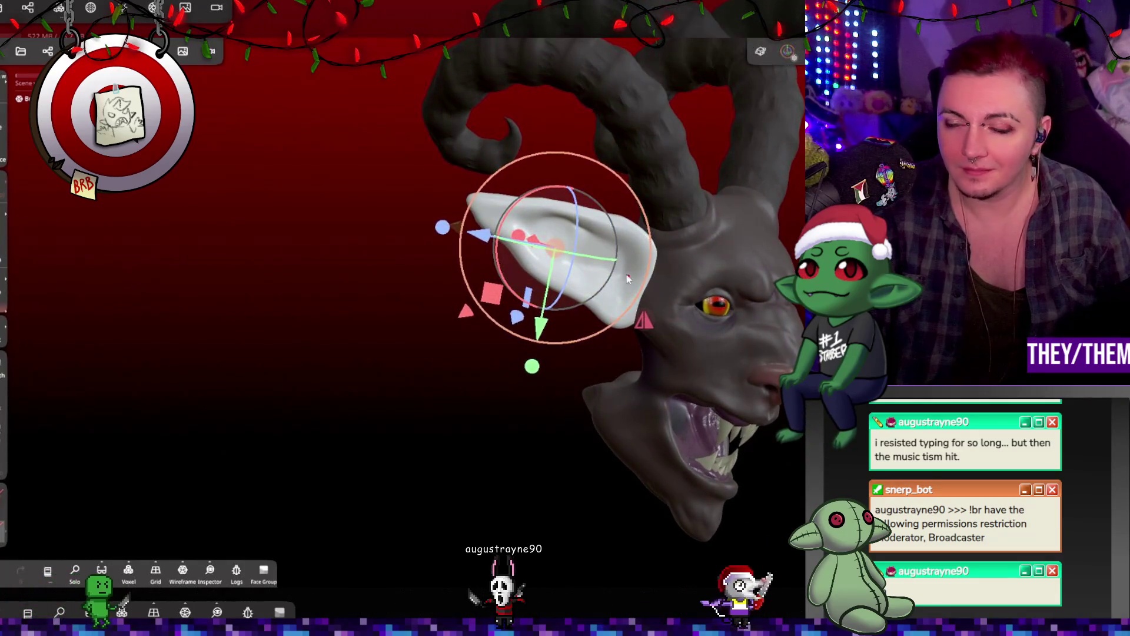
pyautogui.moveTo(566, 237)
pyautogui.mouseDown()
pyautogui.moveTo(543, 190)
pyautogui.moveTo(542, 200)
pyautogui.mouseUp()
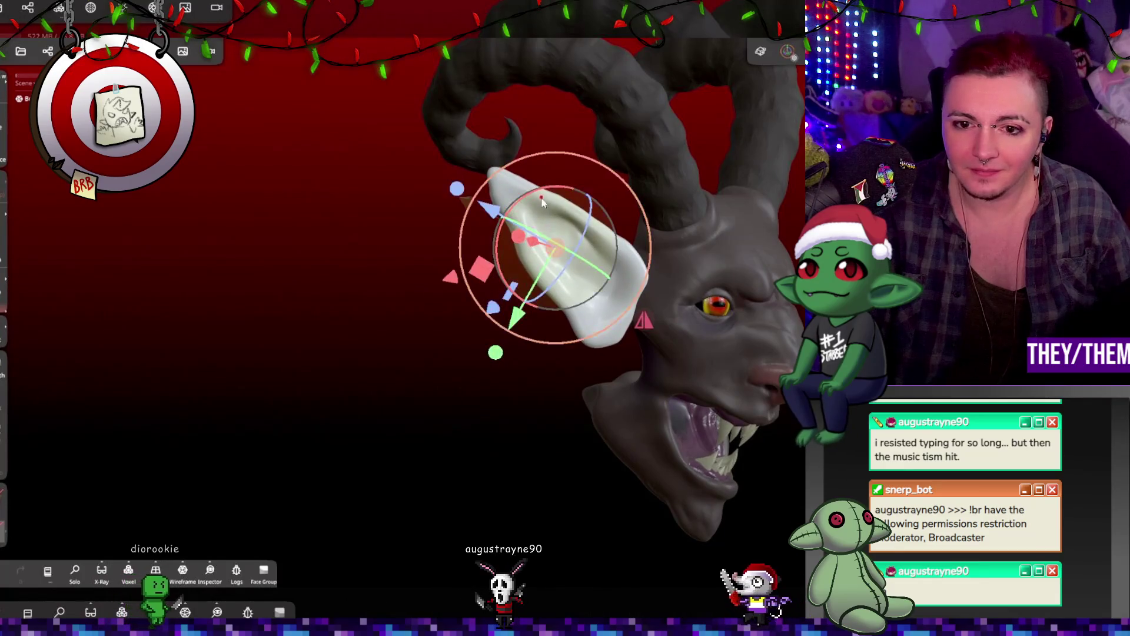
pyautogui.moveTo(534, 252); pyautogui.dragTo(497, 328)
pyautogui.moveTo(624, 353)
pyautogui.mouseDown()
pyautogui.moveTo(645, 345)
pyautogui.moveTo(630, 337)
pyautogui.moveTo(677, 347)
pyautogui.mouseUp()
pyautogui.moveTo(595, 277); pyautogui.dragTo(606, 318)
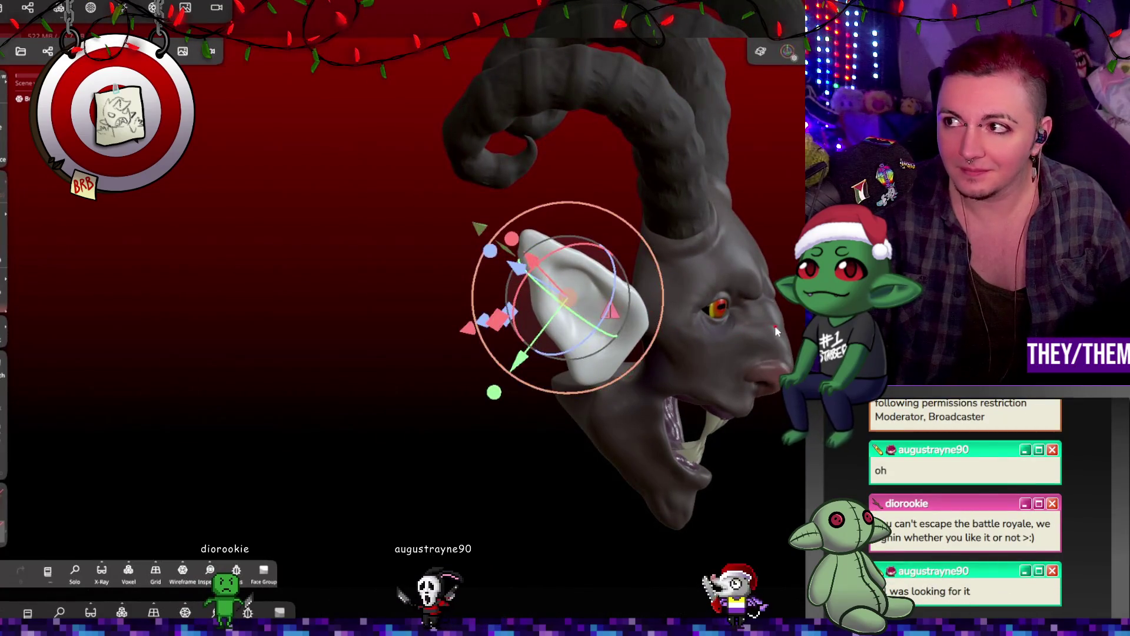
pyautogui.click(30, 14)
pyautogui.moveTo(73, 210)
pyautogui.mouseDown()
pyautogui.moveTo(235, 234)
pyautogui.moveTo(68, 210)
pyautogui.moveTo(69, 263)
pyautogui.mouseUp()
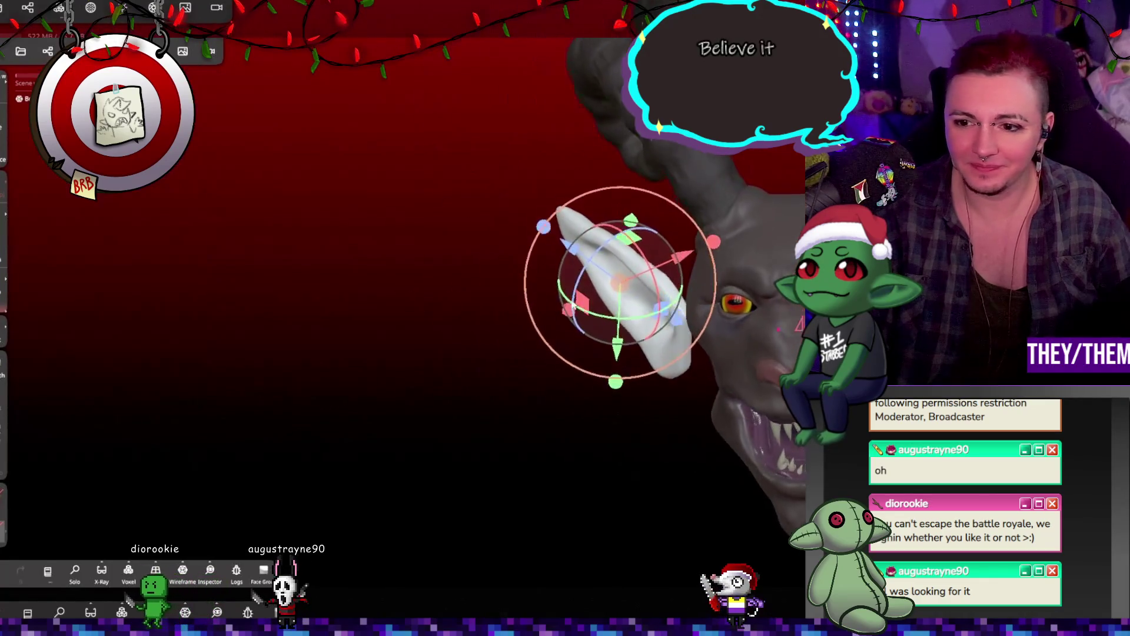
# Briefly hide and reshow the Box ear in the outliner to check it
pyautogui.click(47, 50)
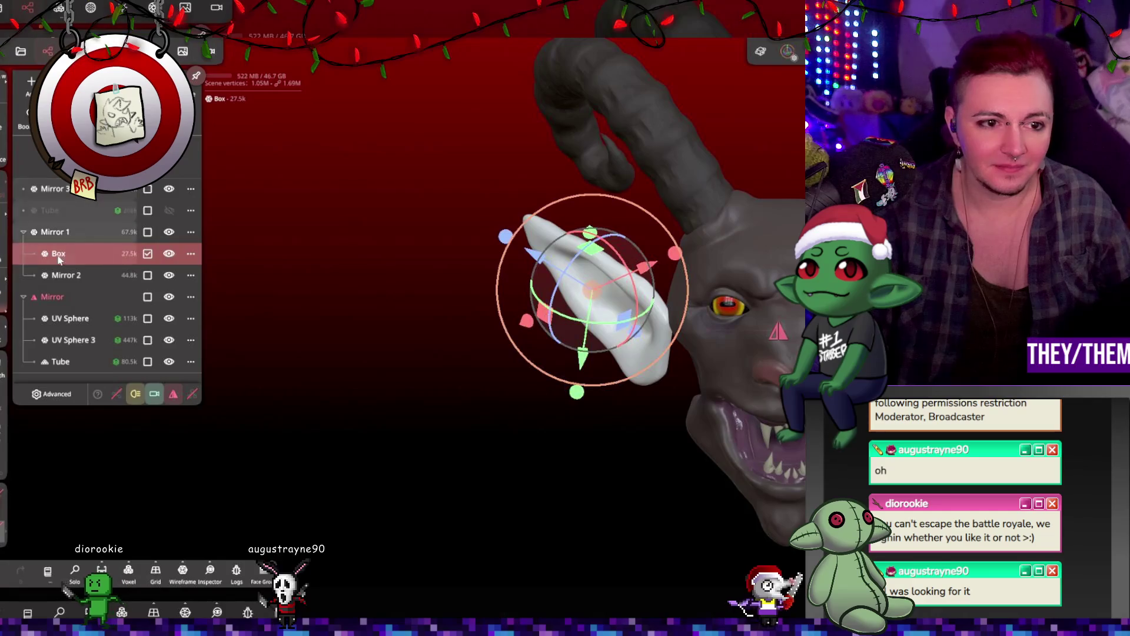
pyautogui.click(170, 253)
pyautogui.click(169, 254)
pyautogui.moveTo(336, 227)
pyautogui.mouseDown()
pyautogui.moveTo(315, 210)
pyautogui.moveTo(272, 207)
pyautogui.mouseUp()
# Move the ear lower on the head and refine its rotation with the gizmo
pyautogui.click(48, 51)
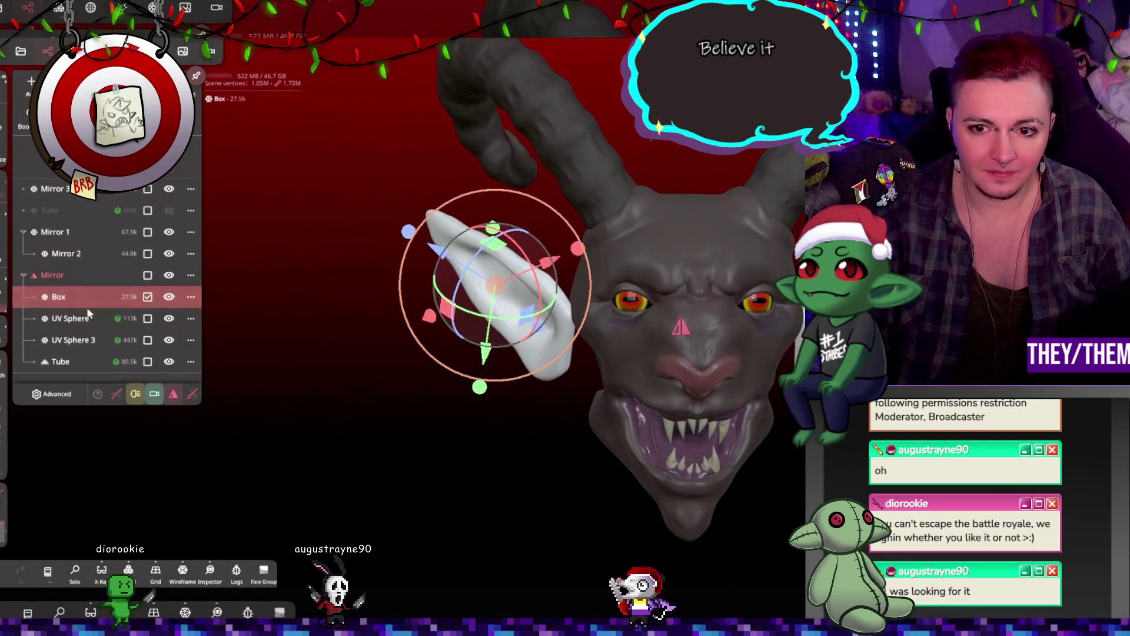
pyautogui.click(486, 320)
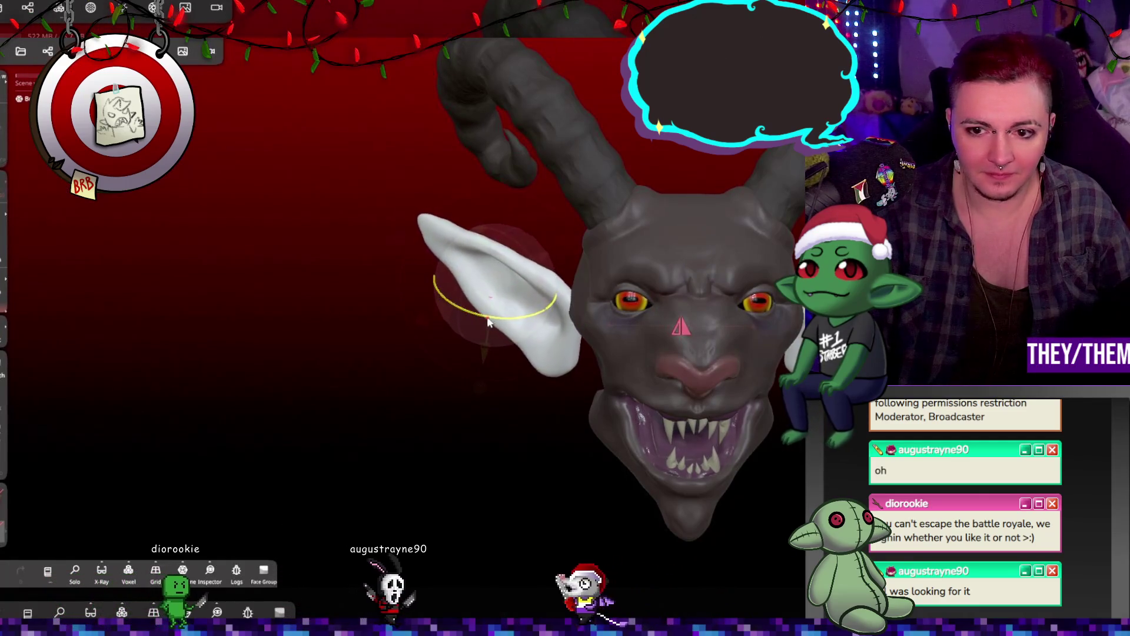
pyautogui.moveTo(486, 333); pyautogui.dragTo(488, 352)
pyautogui.moveTo(529, 347)
pyautogui.mouseDown(button='middle')
pyautogui.moveTo(708, 345)
pyautogui.moveTo(531, 354)
pyautogui.mouseUp(button='middle')
pyautogui.moveTo(517, 398)
pyautogui.mouseDown()
pyautogui.moveTo(540, 325)
pyautogui.moveTo(512, 312)
pyautogui.mouseUp()
pyautogui.moveTo(588, 347)
pyautogui.mouseDown(button='middle')
pyautogui.moveTo(697, 344)
pyautogui.moveTo(496, 339)
pyautogui.mouseUp(button='middle')
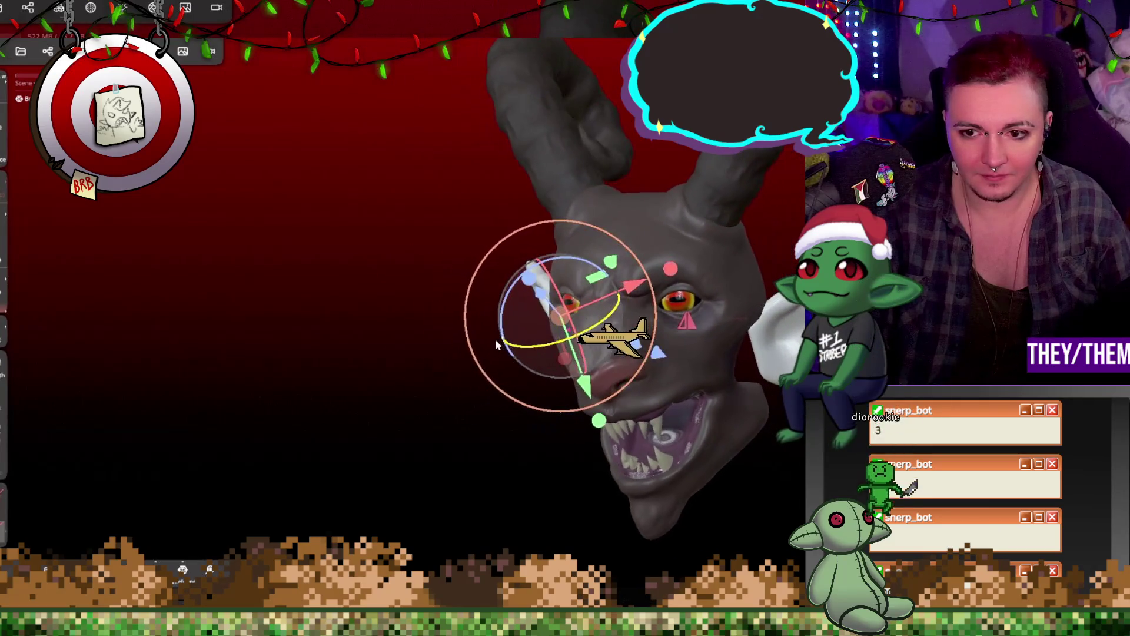
# Show the hidden Tube fur layer to inspect it from the side, then hide it again
pyautogui.click(48, 50)
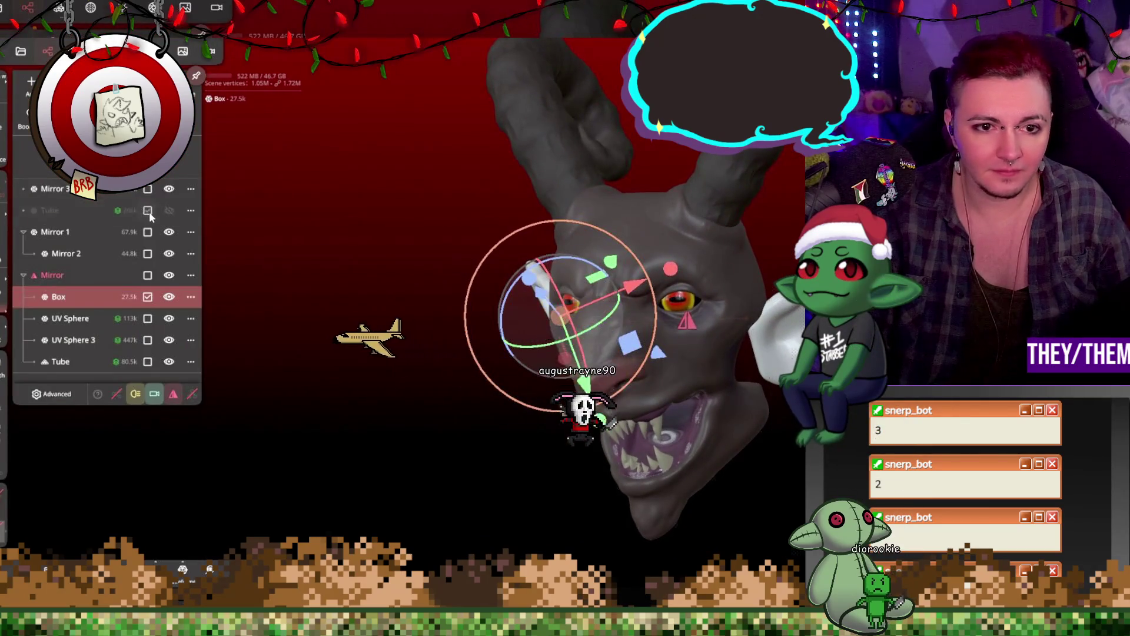
pyautogui.click(147, 211)
pyautogui.click(169, 211)
pyautogui.moveTo(323, 238)
pyautogui.mouseDown(button='middle')
pyautogui.moveTo(474, 250)
pyautogui.moveTo(561, 242)
pyautogui.moveTo(474, 222)
pyautogui.mouseUp(button='middle')
pyautogui.click(28, 8)
pyautogui.click(169, 211)
# Clone the Tube object, then delete the leftover hidden Tube
pyautogui.click(124, 212)
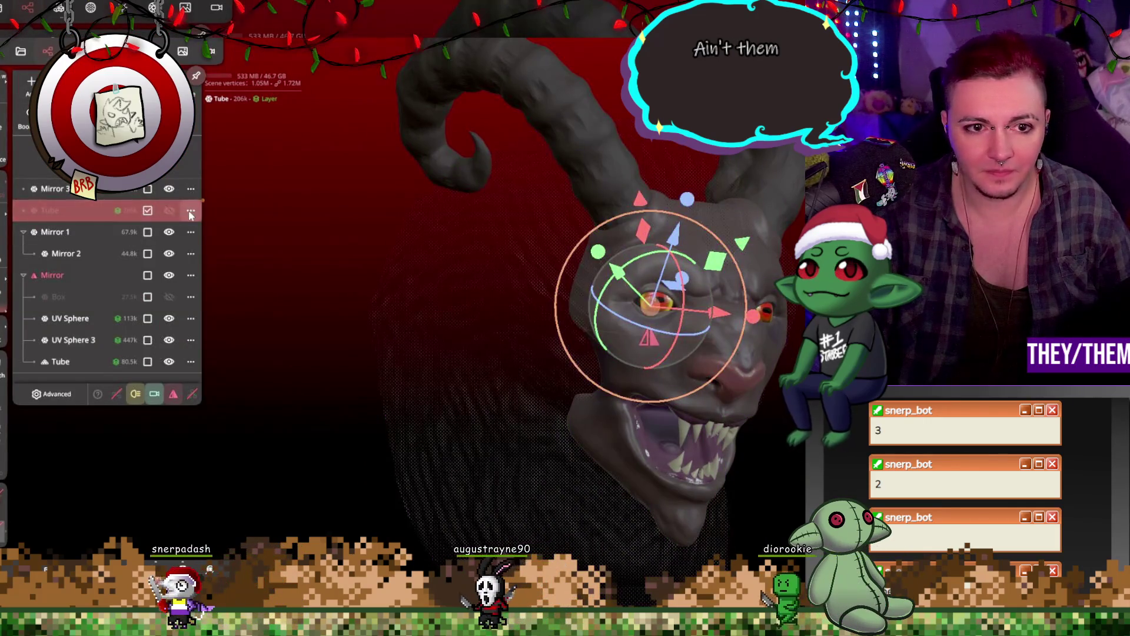
pyautogui.click(191, 210)
pyautogui.click(192, 259)
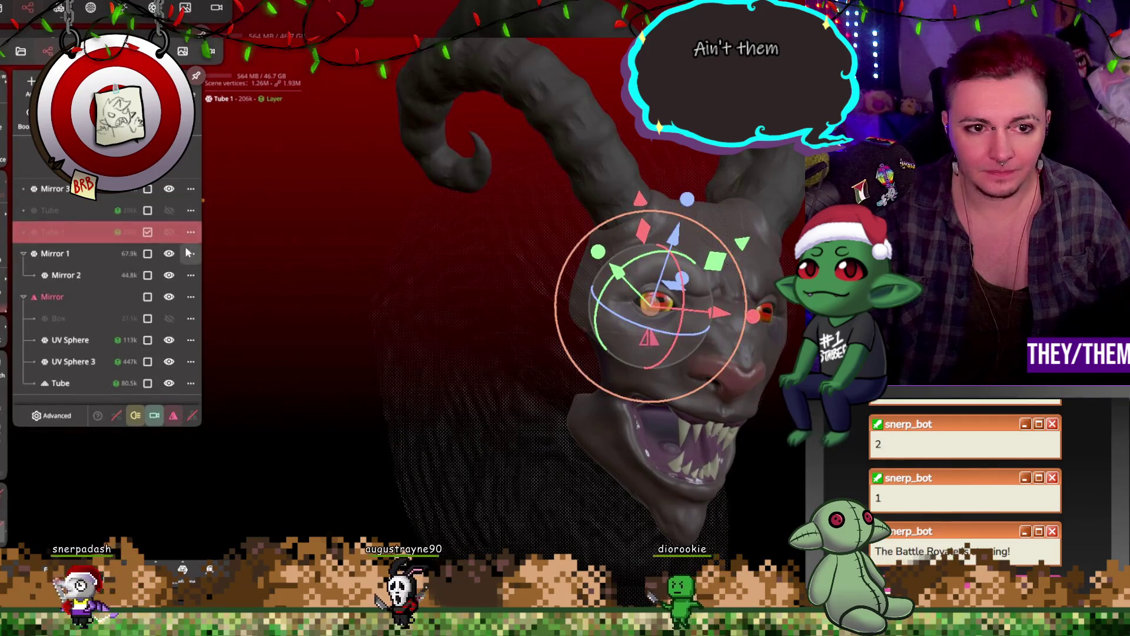
pyautogui.click(191, 232)
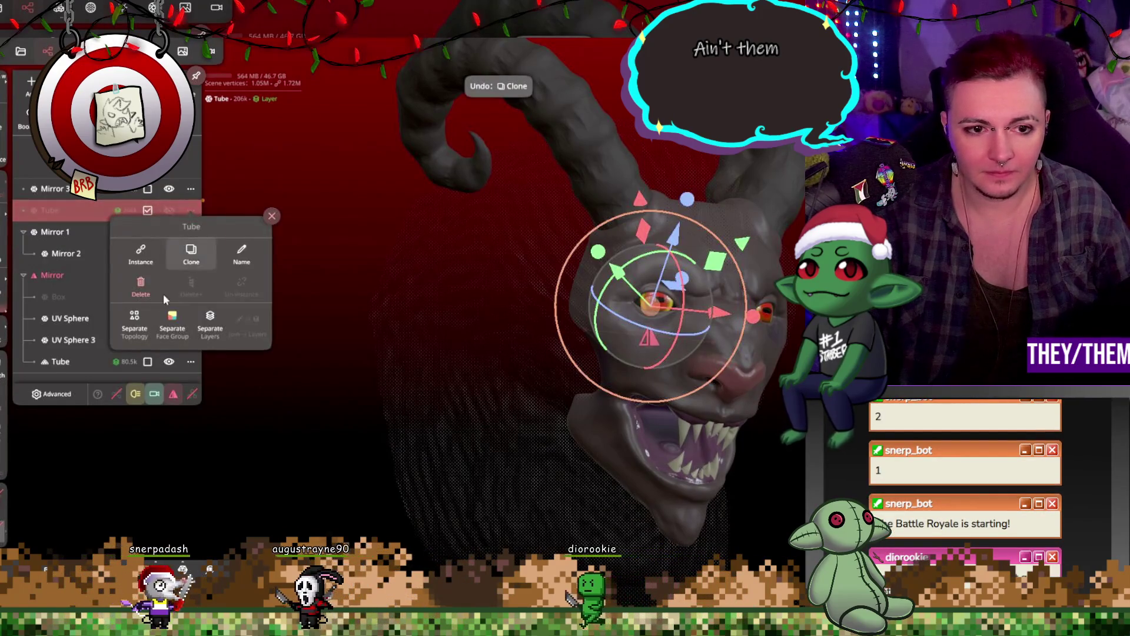
pyautogui.click(168, 291)
# Orbit and pan the view to frame the bare horned head squarely
pyautogui.moveTo(295, 207); pyautogui.dragTo(500, 164)
pyautogui.moveTo(500, 164)
pyautogui.mouseDown(button='middle')
pyautogui.moveTo(383, 111)
pyautogui.moveTo(390, 99)
pyautogui.mouseUp(button='middle')
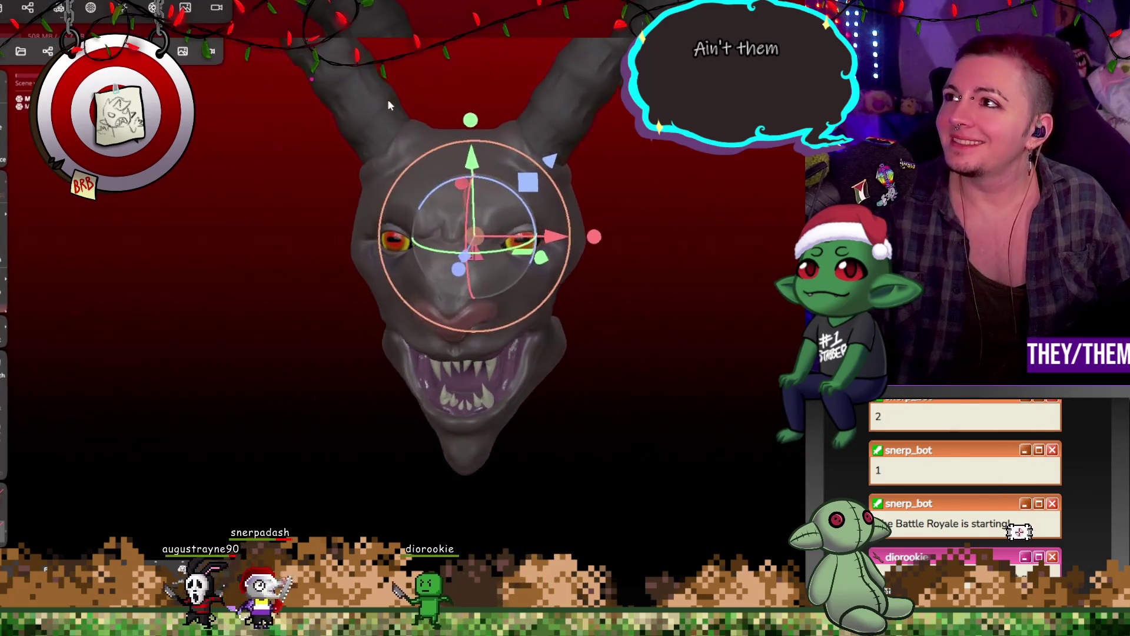
pyautogui.moveTo(398, 114); pyautogui.dragTo(564, 145)
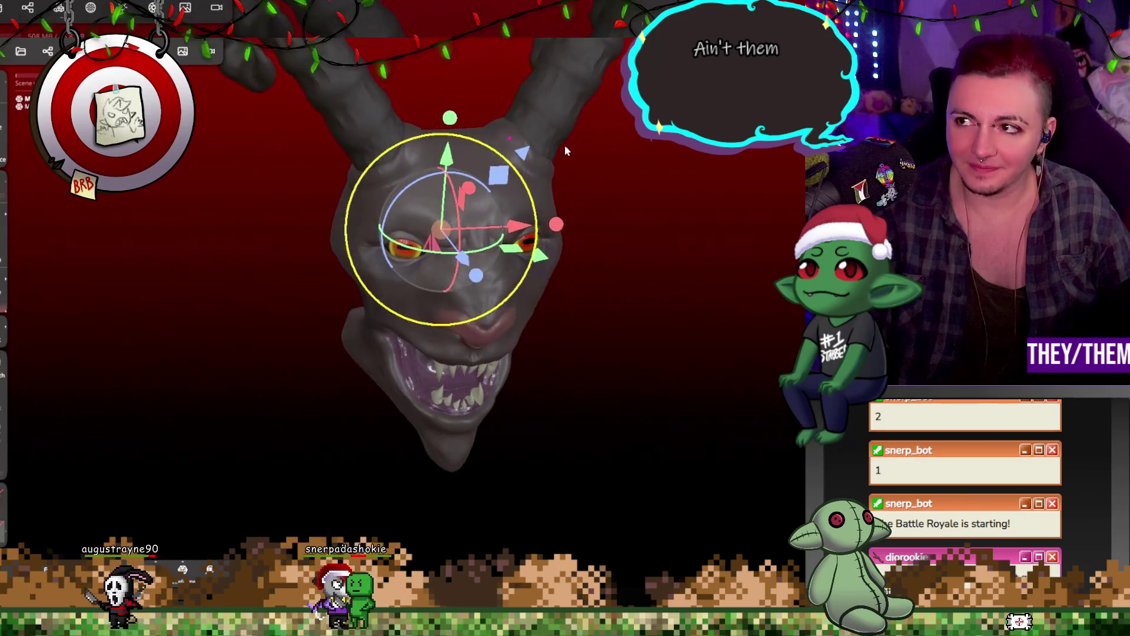
pyautogui.moveTo(564, 145); pyautogui.dragTo(481, 129, button='middle')
pyautogui.moveTo(481, 128)
pyautogui.mouseDown()
pyautogui.moveTo(494, 217)
pyautogui.moveTo(512, 177)
pyautogui.mouseUp()
pyautogui.click(48, 51)
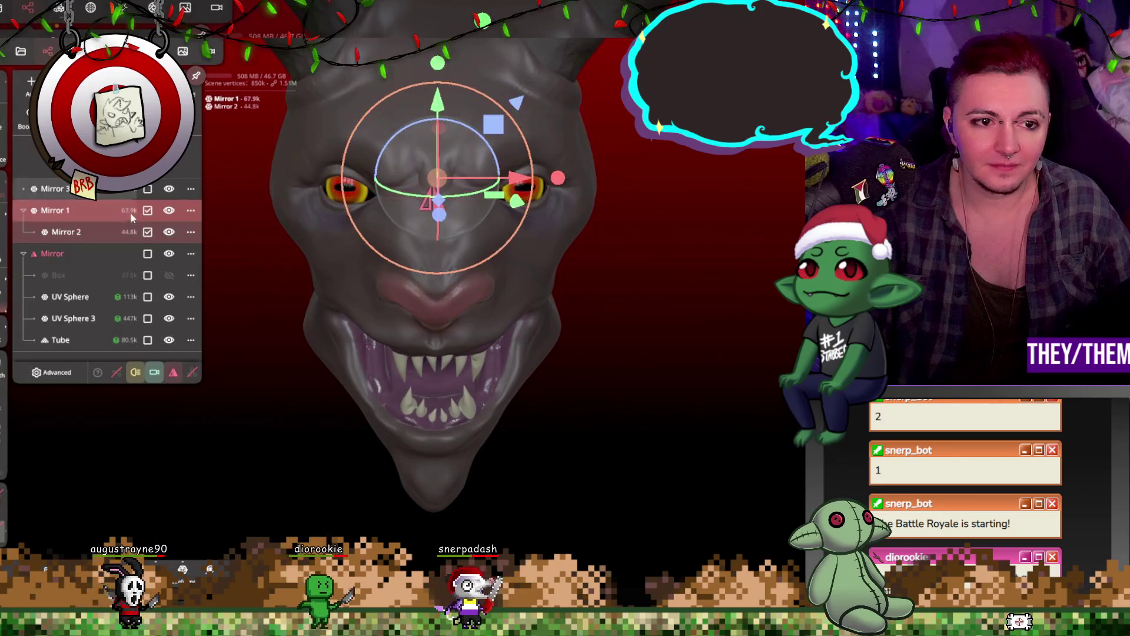
# Unhide the mirrored Box ears, select the left ear, and paint it a dark tone
pyautogui.click(169, 275)
pyautogui.moveTo(318, 194); pyautogui.dragTo(374, 196)
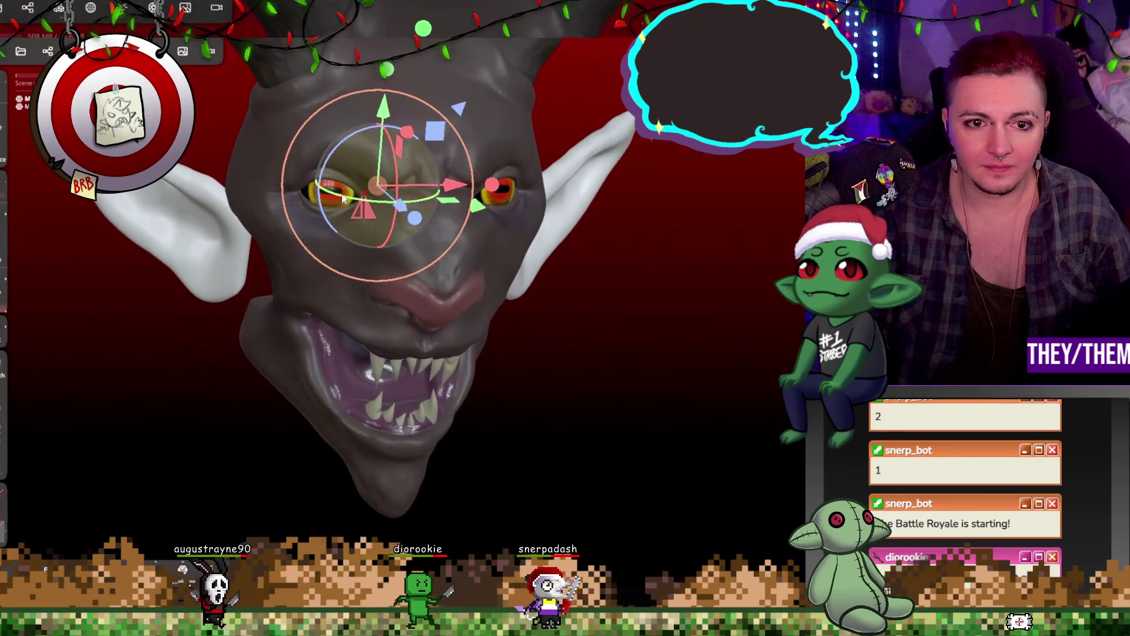
pyautogui.click(177, 241)
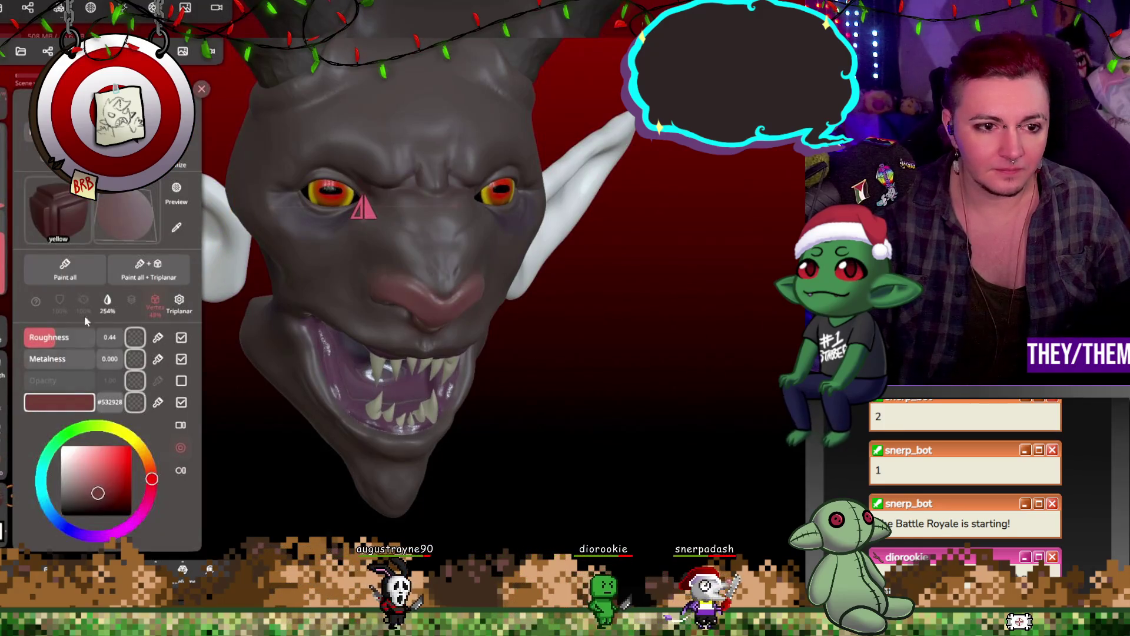
pyautogui.click(118, 277)
pyautogui.click(382, 307)
pyautogui.moveTo(381, 307)
pyautogui.mouseDown()
pyautogui.moveTo(344, 303)
pyautogui.moveTo(377, 297)
pyautogui.mouseUp()
pyautogui.click(377, 296)
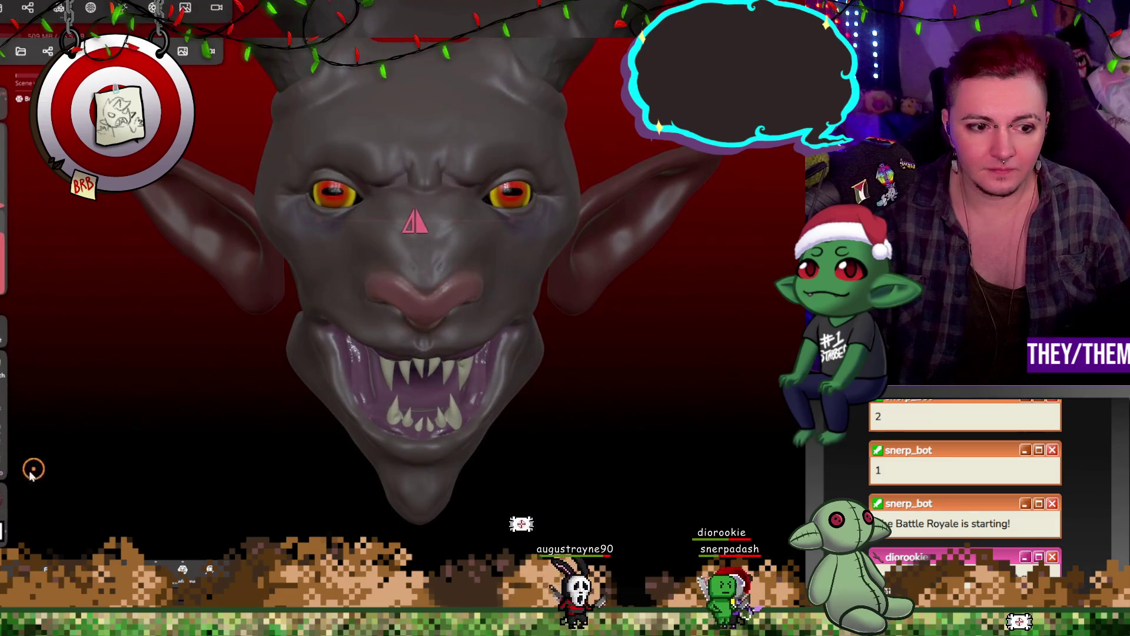
# Reselect the ears and repaint them a lighter grey to match the head
pyautogui.click(4, 497)
pyautogui.click(252, 229)
pyautogui.click(316, 244)
pyautogui.click(5, 497)
pyautogui.click(66, 280)
pyautogui.moveTo(235, 329)
pyautogui.mouseDown()
pyautogui.moveTo(474, 305)
pyautogui.moveTo(451, 279)
pyautogui.moveTo(320, 282)
pyautogui.moveTo(161, 332)
pyautogui.mouseUp()
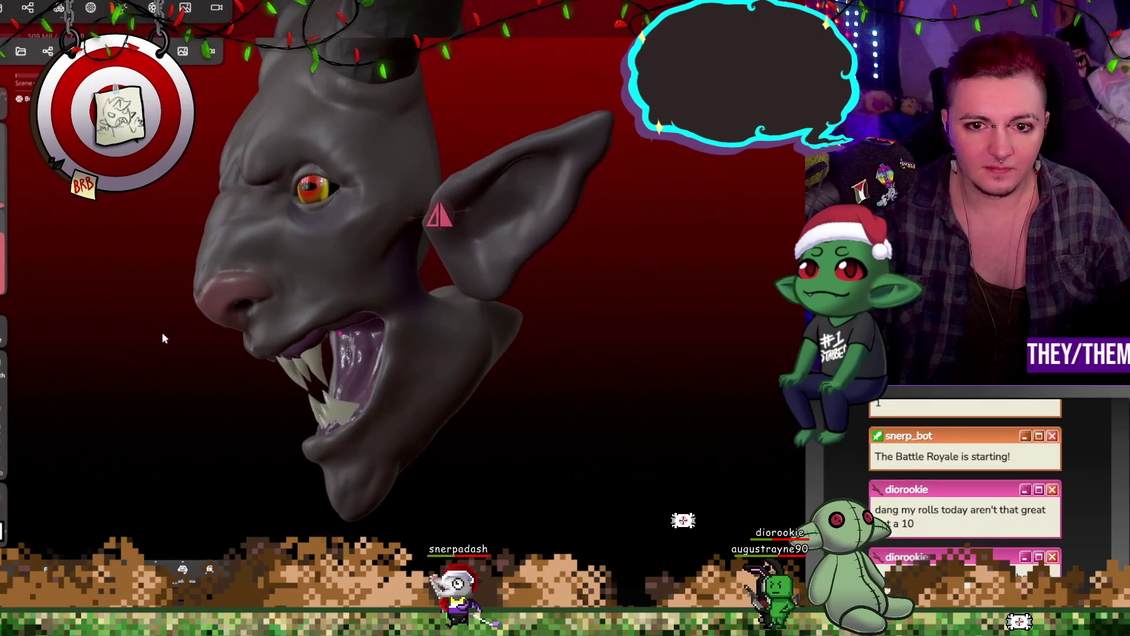
pyautogui.click(406, 300)
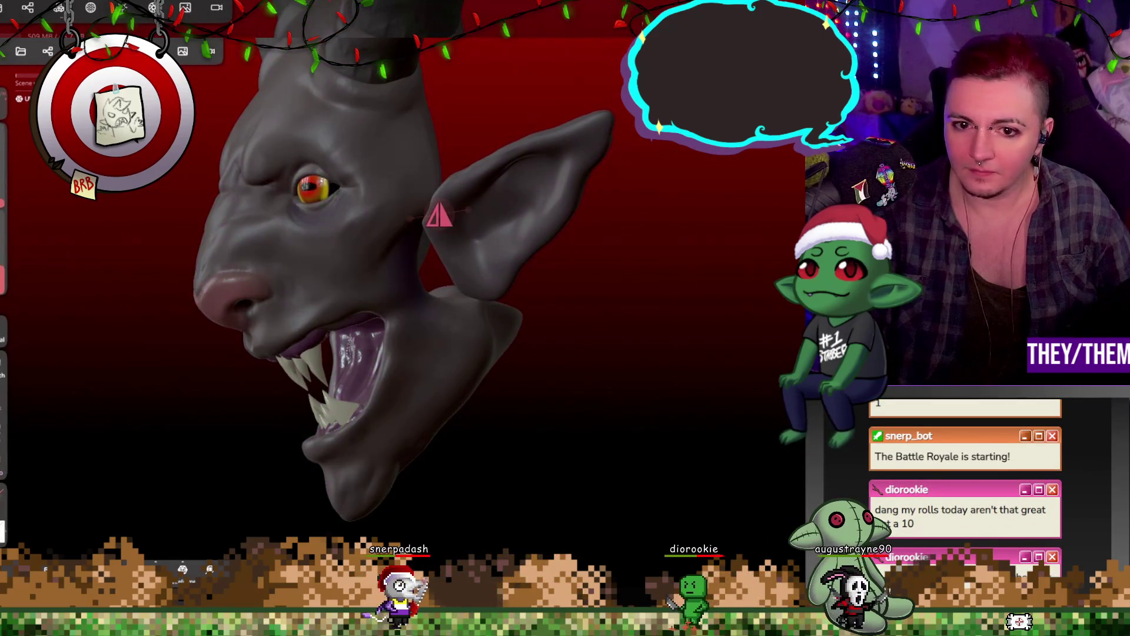
pyautogui.moveTo(436, 259)
pyautogui.mouseDown()
pyautogui.moveTo(402, 257)
pyautogui.moveTo(436, 312)
pyautogui.moveTo(414, 323)
pyautogui.moveTo(541, 248)
pyautogui.moveTo(619, 259)
pyautogui.moveTo(500, 285)
pyautogui.moveTo(393, 260)
pyautogui.mouseUp()
pyautogui.moveTo(454, 214)
pyautogui.mouseDown()
pyautogui.moveTo(295, 323)
pyautogui.moveTo(306, 330)
pyautogui.mouseUp()
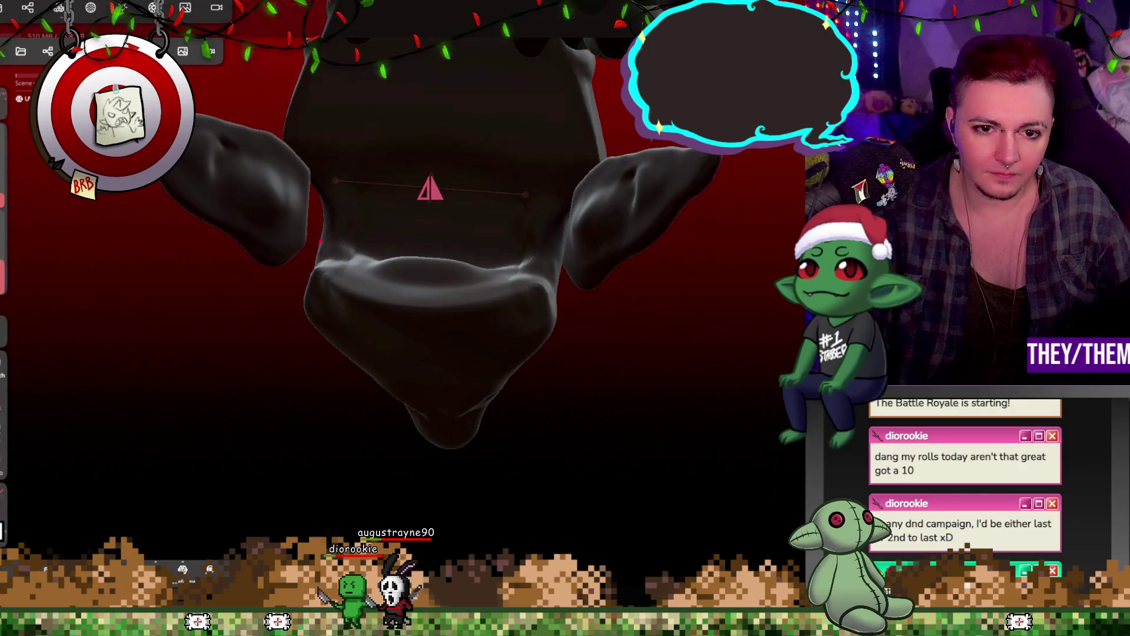
pyautogui.moveTo(332, 234)
pyautogui.mouseDown(button='right')
pyautogui.moveTo(610, 189)
pyautogui.moveTo(411, 216)
pyautogui.mouseUp(button='right')
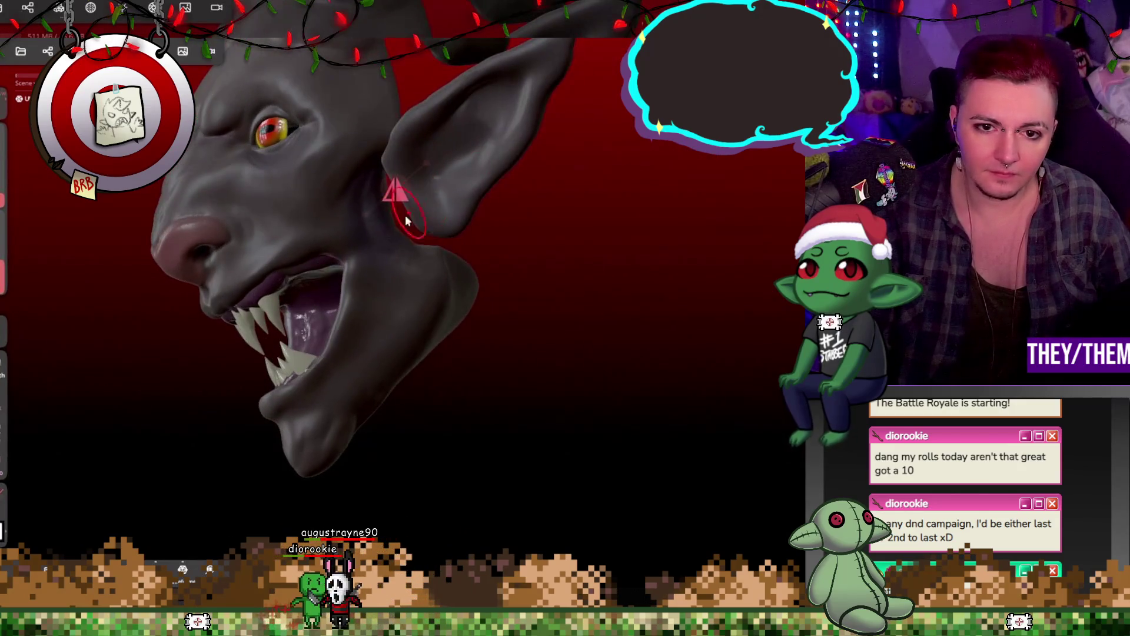
pyautogui.moveTo(527, 250); pyautogui.dragTo(368, 348, button='right')
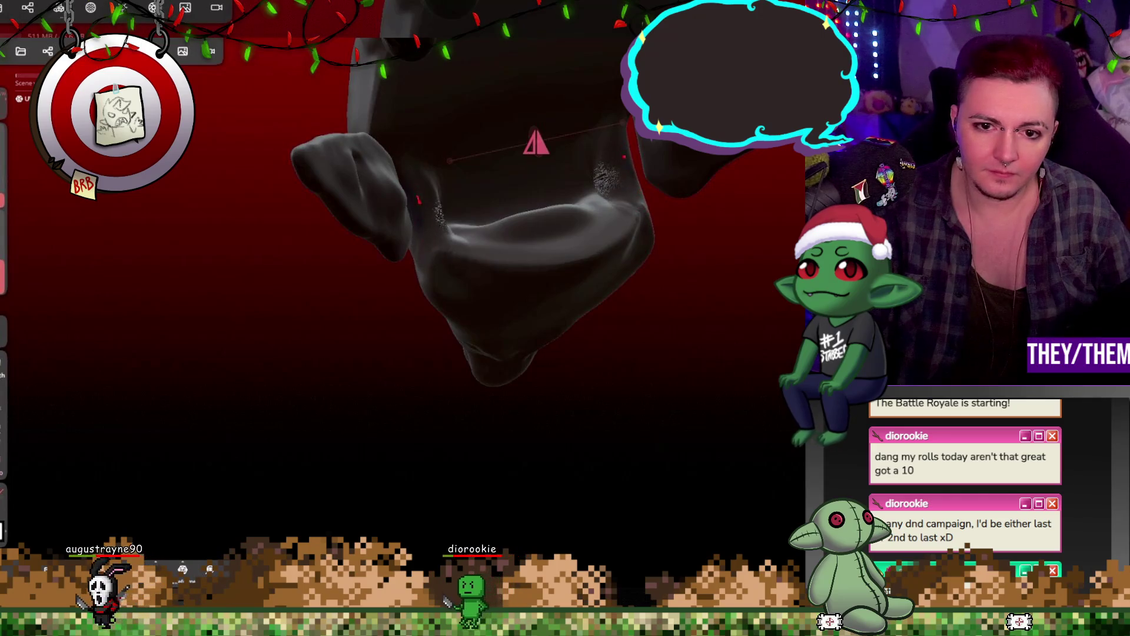
pyautogui.moveTo(443, 234)
pyautogui.mouseDown(button='right')
pyautogui.moveTo(330, 197)
pyautogui.moveTo(740, 182)
pyautogui.moveTo(513, 151)
pyautogui.mouseUp(button='right')
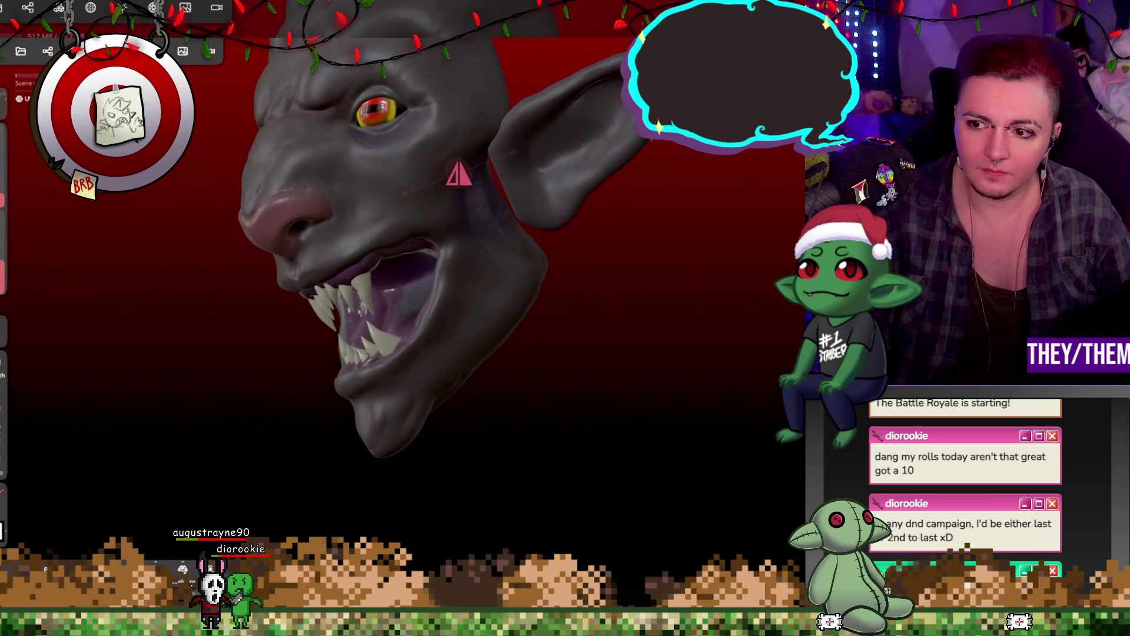
pyautogui.moveTo(475, 244)
pyautogui.mouseDown(button='right')
pyautogui.moveTo(517, 270)
pyautogui.moveTo(362, 344)
pyautogui.moveTo(683, 198)
pyautogui.moveTo(529, 240)
pyautogui.moveTo(677, 235)
pyautogui.moveTo(746, 211)
pyautogui.moveTo(773, 227)
pyautogui.moveTo(728, 213)
pyautogui.moveTo(737, 232)
pyautogui.mouseUp(button='right')
pyautogui.click(531, 123)
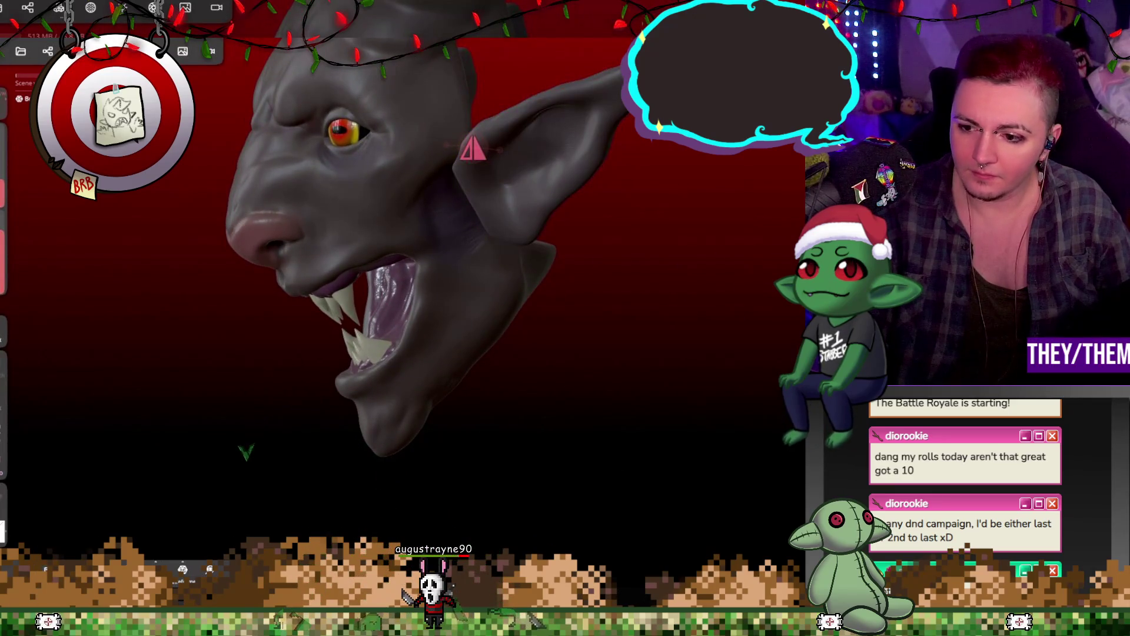
pyautogui.press('g')
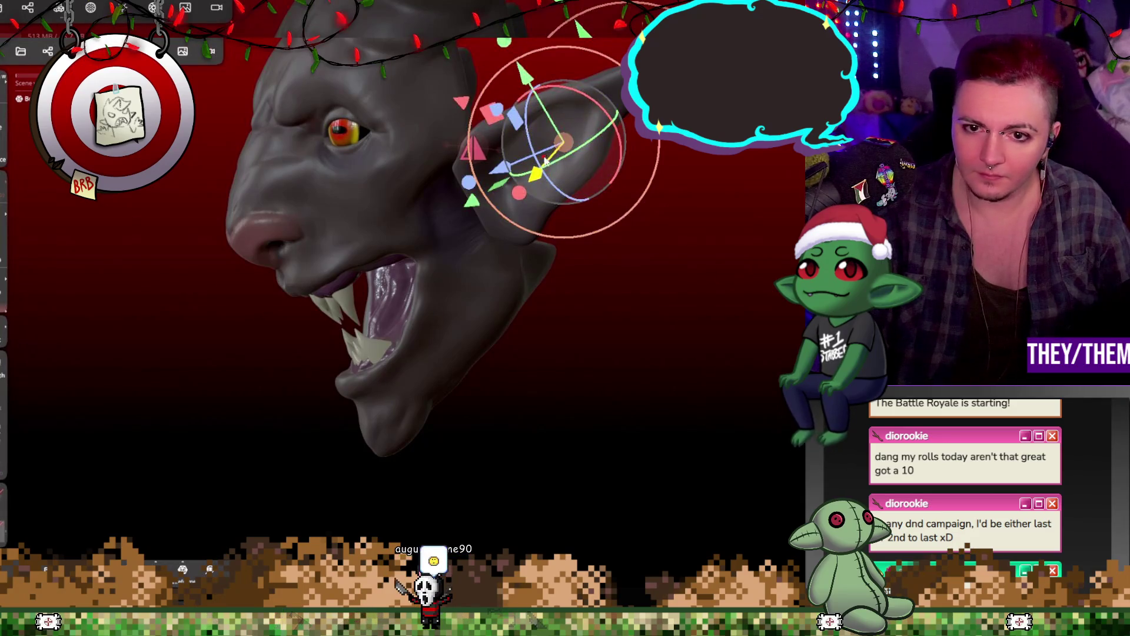
# Rotate the dark grey ear so it juts back behind the glowing eye
pyautogui.moveTo(558, 167)
pyautogui.mouseDown()
pyautogui.moveTo(567, 157)
pyautogui.moveTo(519, 159)
pyautogui.mouseUp()
pyautogui.moveTo(559, 183); pyautogui.dragTo(584, 212, button='right')
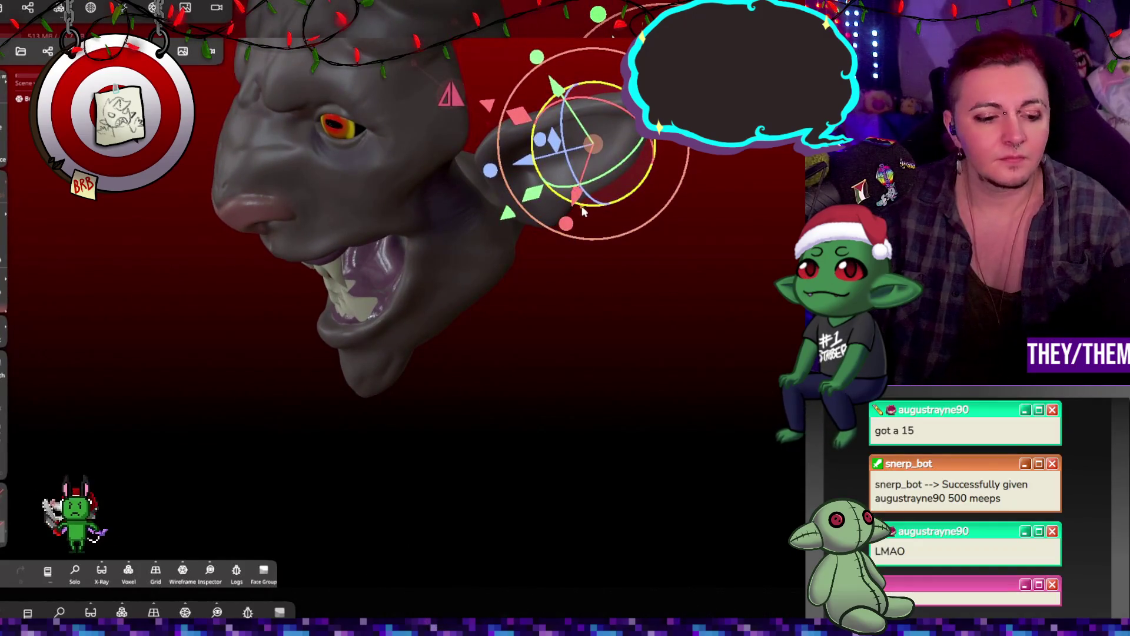
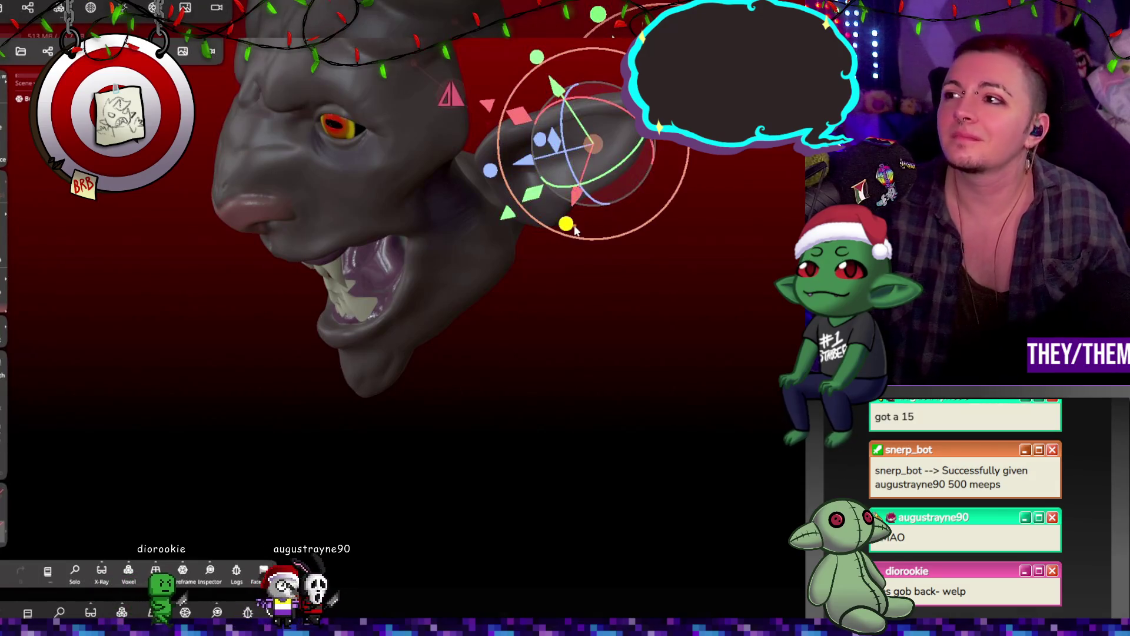
# Check the pointed ear's placement from a few angles and leave the Gizmo transform tool
pyautogui.moveTo(514, 231)
pyautogui.mouseDown()
pyautogui.moveTo(446, 153)
pyautogui.moveTo(447, 113)
pyautogui.moveTo(600, 157)
pyautogui.moveTo(479, 235)
pyautogui.moveTo(701, 269)
pyautogui.moveTo(642, 277)
pyautogui.moveTo(402, 224)
pyautogui.moveTo(380, 277)
pyautogui.mouseUp()
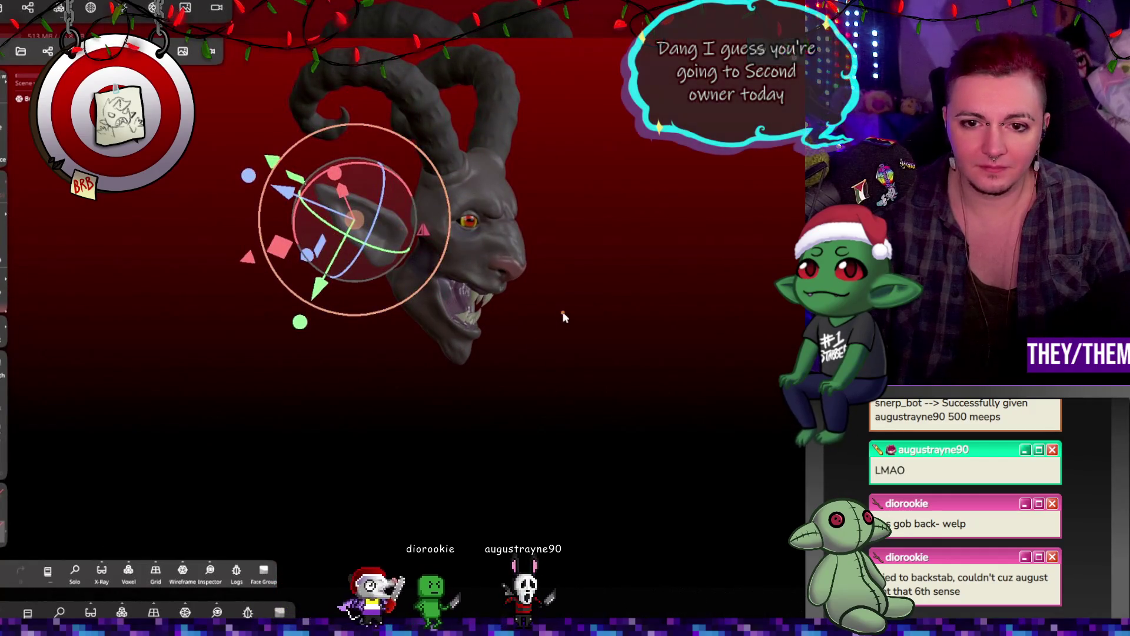
pyautogui.moveTo(560, 315); pyautogui.dragTo(573, 330)
pyautogui.moveTo(573, 331); pyautogui.dragTo(621, 395, button='right')
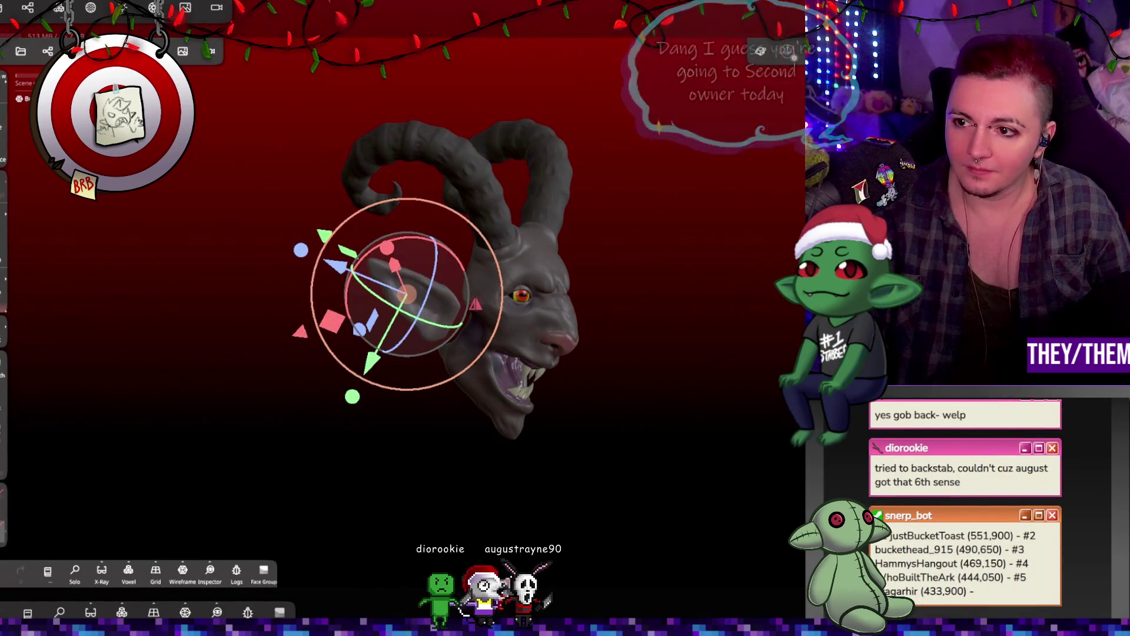
pyautogui.press('Escape')
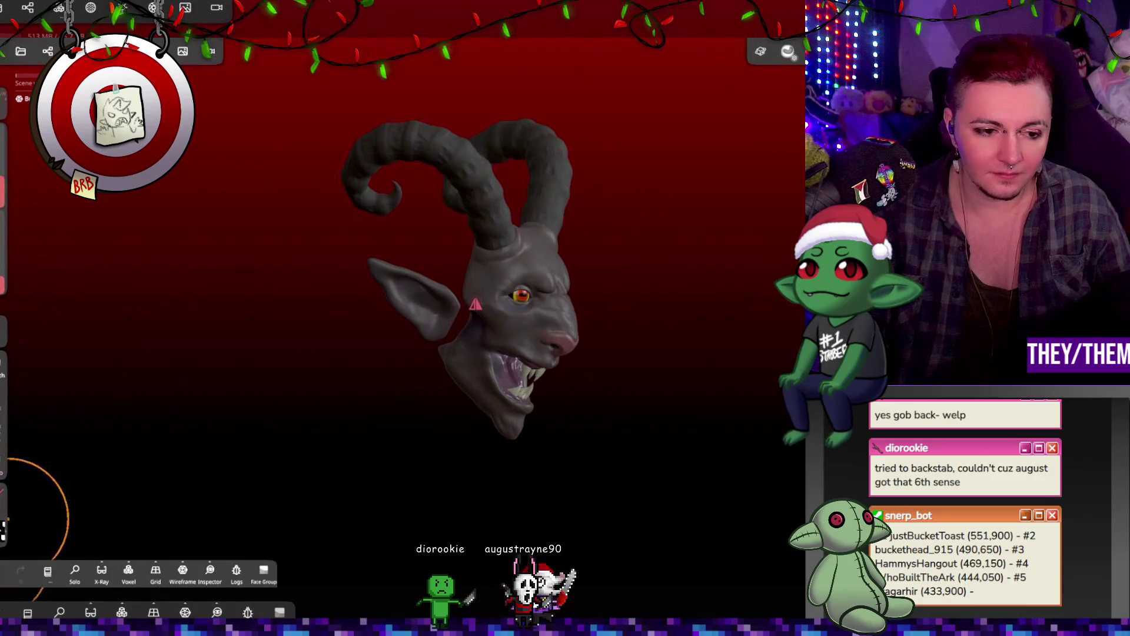
# Zoom onto the ear and sculpt ridges along its outer edge
pyautogui.click(4, 528)
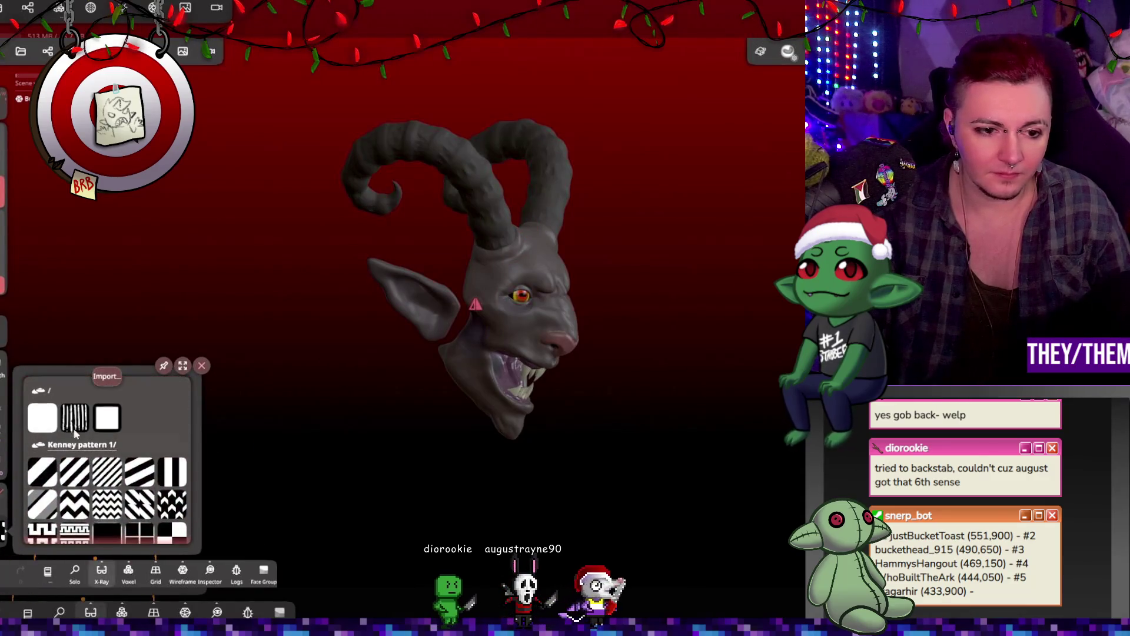
pyautogui.click(458, 317)
pyautogui.scroll(3, 458, 318)
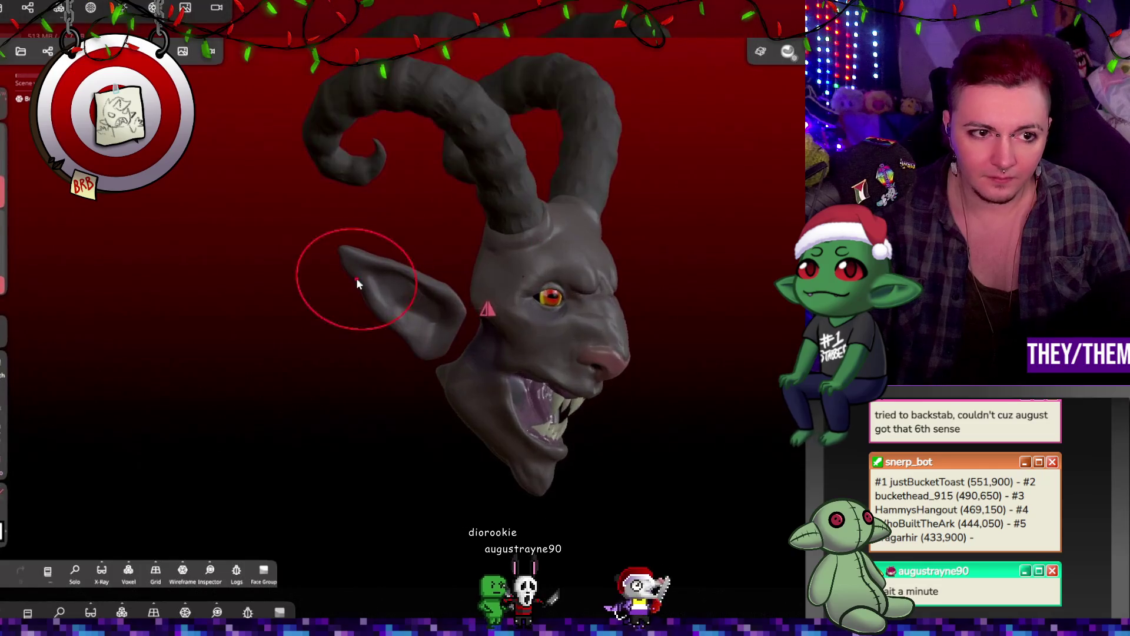
pyautogui.scroll(5, 477, 334)
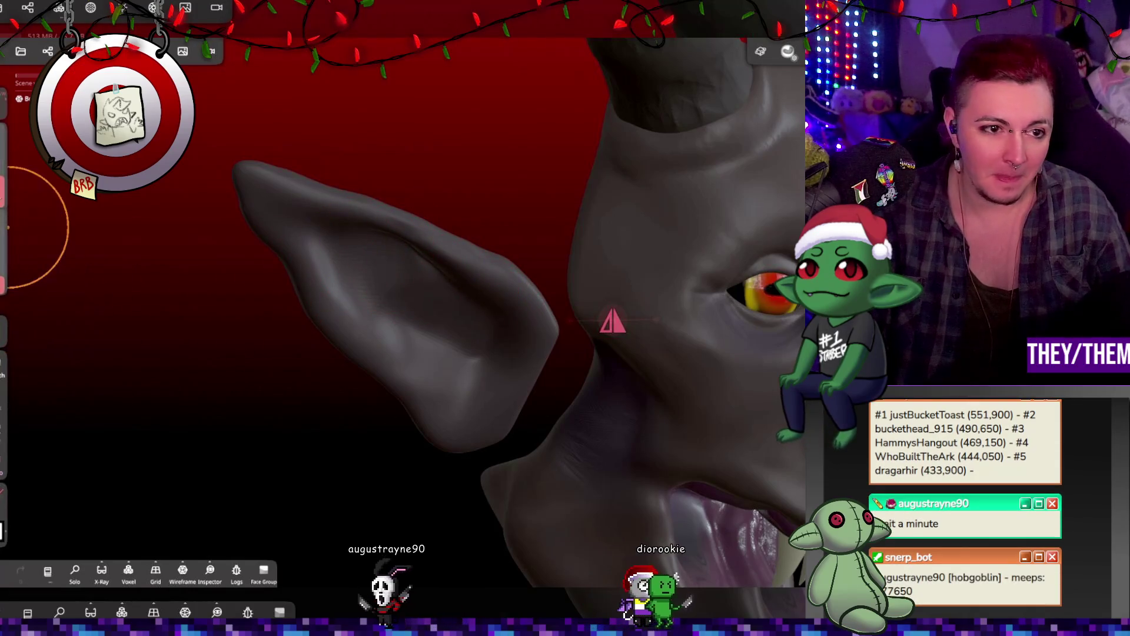
pyautogui.moveTo(532, 289); pyautogui.dragTo(525, 325)
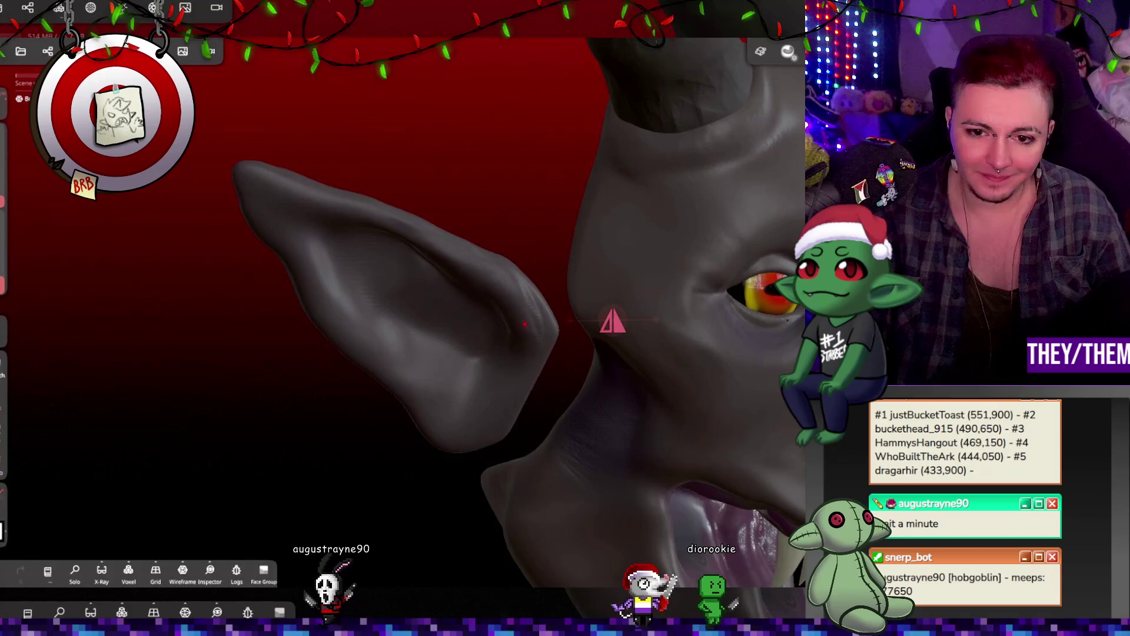
# Smooth the ear tip from below and reshape its lumps
pyautogui.moveTo(467, 264)
pyautogui.mouseDown(button='right')
pyautogui.moveTo(592, 295)
pyautogui.moveTo(595, 273)
pyautogui.moveTo(426, 384)
pyautogui.mouseUp(button='right')
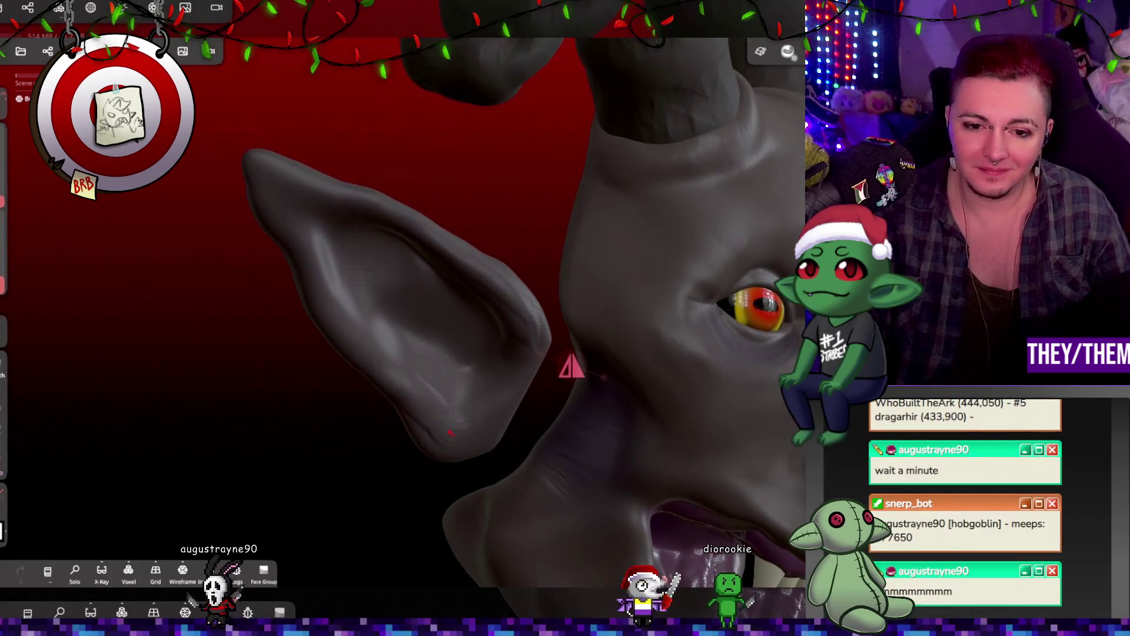
pyautogui.moveTo(427, 416); pyautogui.dragTo(416, 449)
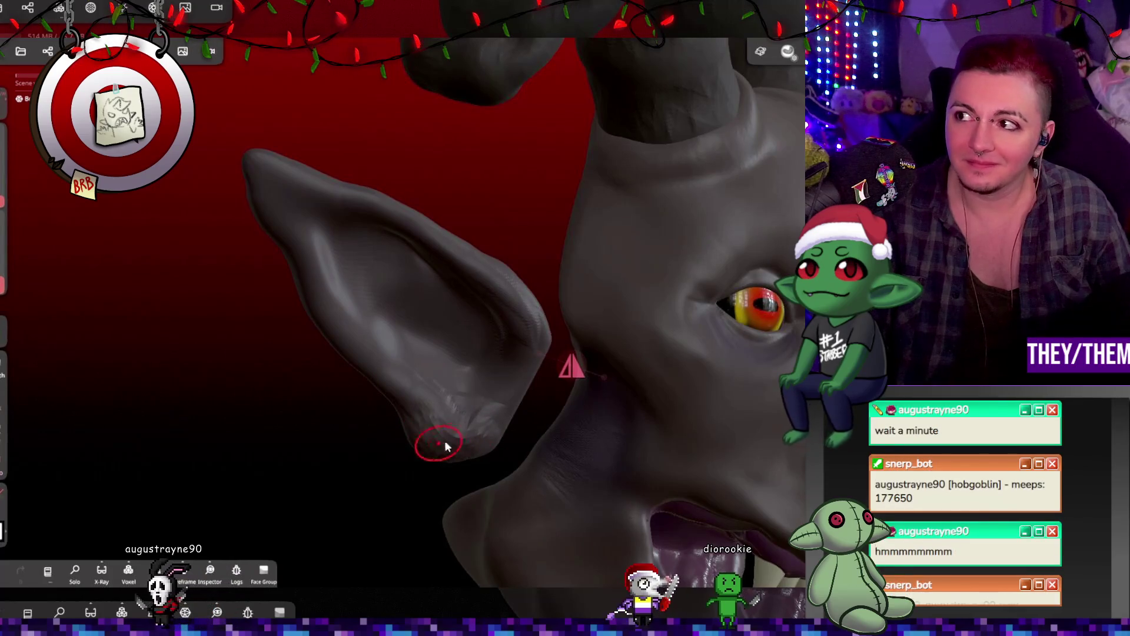
pyautogui.moveTo(449, 457)
pyautogui.mouseDown()
pyautogui.moveTo(416, 434)
pyautogui.moveTo(469, 453)
pyautogui.mouseUp()
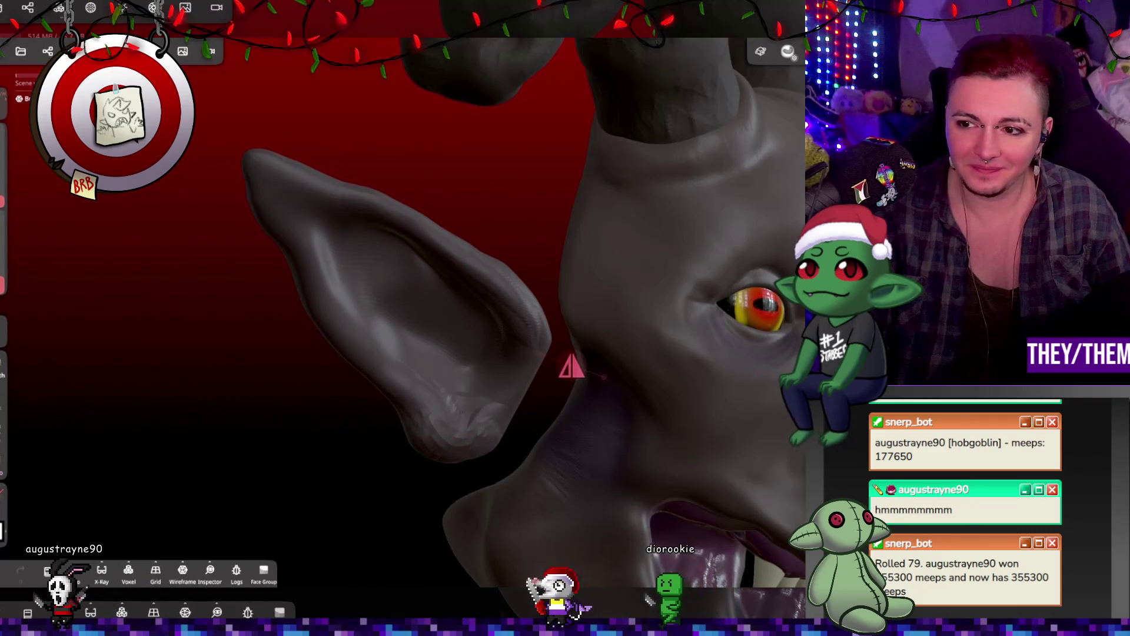
pyautogui.moveTo(535, 383)
pyautogui.mouseDown(button='right')
pyautogui.moveTo(548, 411)
pyautogui.moveTo(510, 401)
pyautogui.mouseUp(button='right')
pyautogui.moveTo(510, 401); pyautogui.dragTo(466, 423)
# Enlarge the brush radius and orbit around the ear to review its shape
pyautogui.moveTo(498, 402)
pyautogui.mouseDown(button='right')
pyautogui.moveTo(631, 300)
pyautogui.moveTo(504, 309)
pyautogui.mouseUp(button='right')
pyautogui.moveTo(349, 239)
pyautogui.mouseDown(button='right')
pyautogui.moveTo(311, 203)
pyautogui.moveTo(417, 169)
pyautogui.moveTo(464, 190)
pyautogui.mouseUp(button='right')
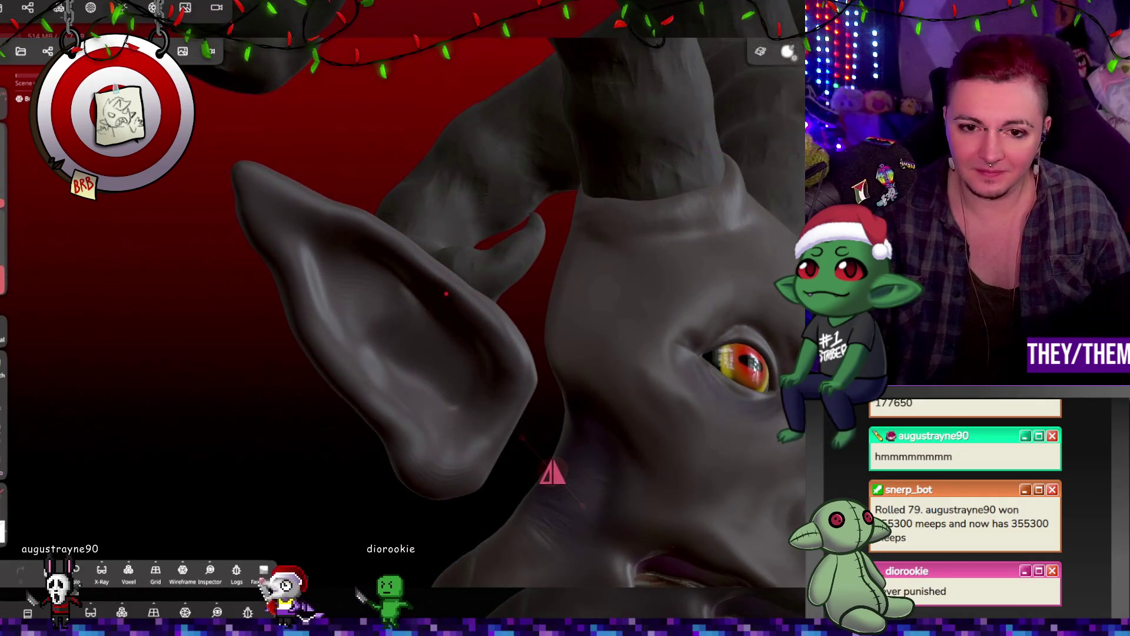
pyautogui.moveTo(3, 201); pyautogui.dragTo(3, 171)
pyautogui.moveTo(414, 316)
pyautogui.mouseDown(button='middle')
pyautogui.moveTo(727, 408)
pyautogui.moveTo(411, 398)
pyautogui.moveTo(338, 445)
pyautogui.mouseUp(button='middle')
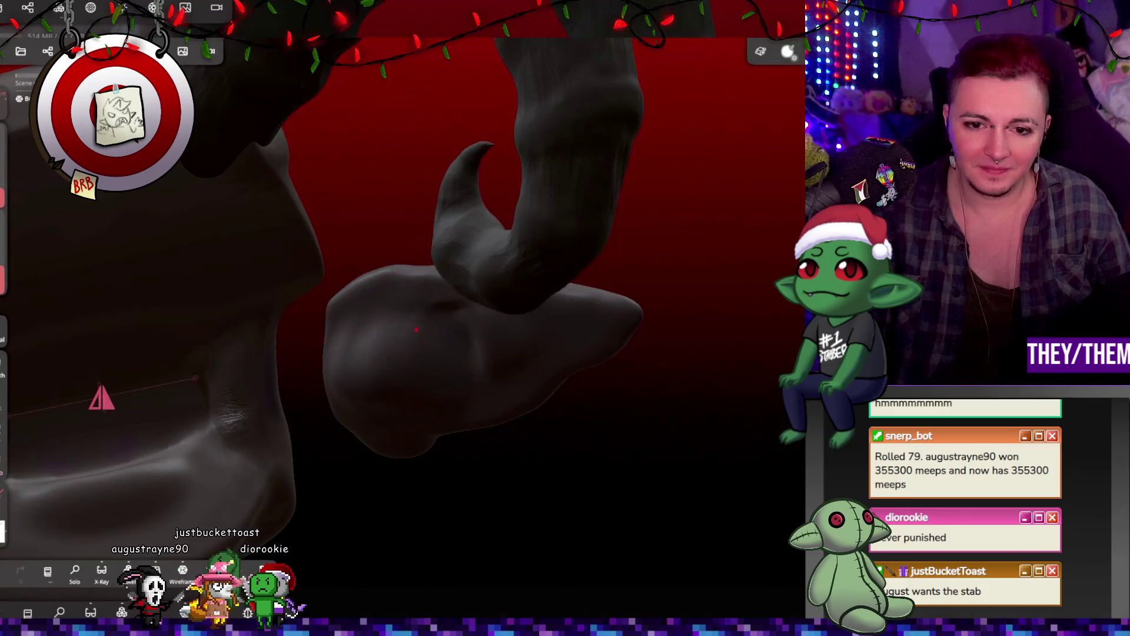
pyautogui.moveTo(450, 346)
pyautogui.mouseDown(button='middle')
pyautogui.moveTo(459, 336)
pyautogui.moveTo(439, 291)
pyautogui.moveTo(381, 237)
pyautogui.moveTo(504, 315)
pyautogui.moveTo(454, 406)
pyautogui.mouseUp(button='middle')
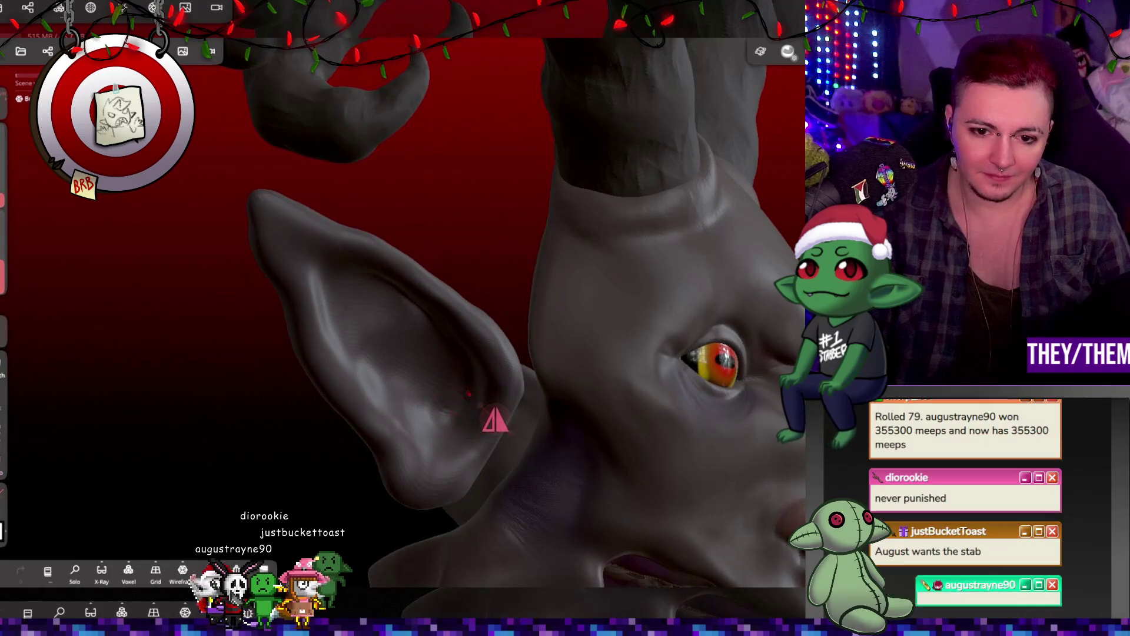
pyautogui.moveTo(471, 419); pyautogui.dragTo(402, 325, button='middle')
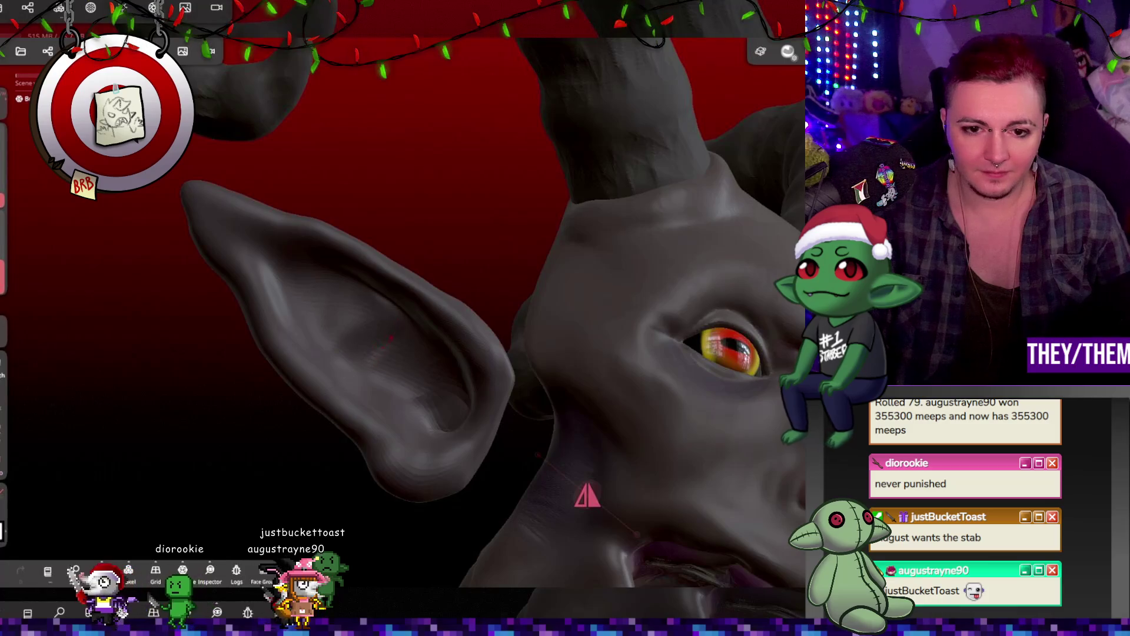
pyautogui.moveTo(434, 359); pyautogui.dragTo(842, 494, button='middle')
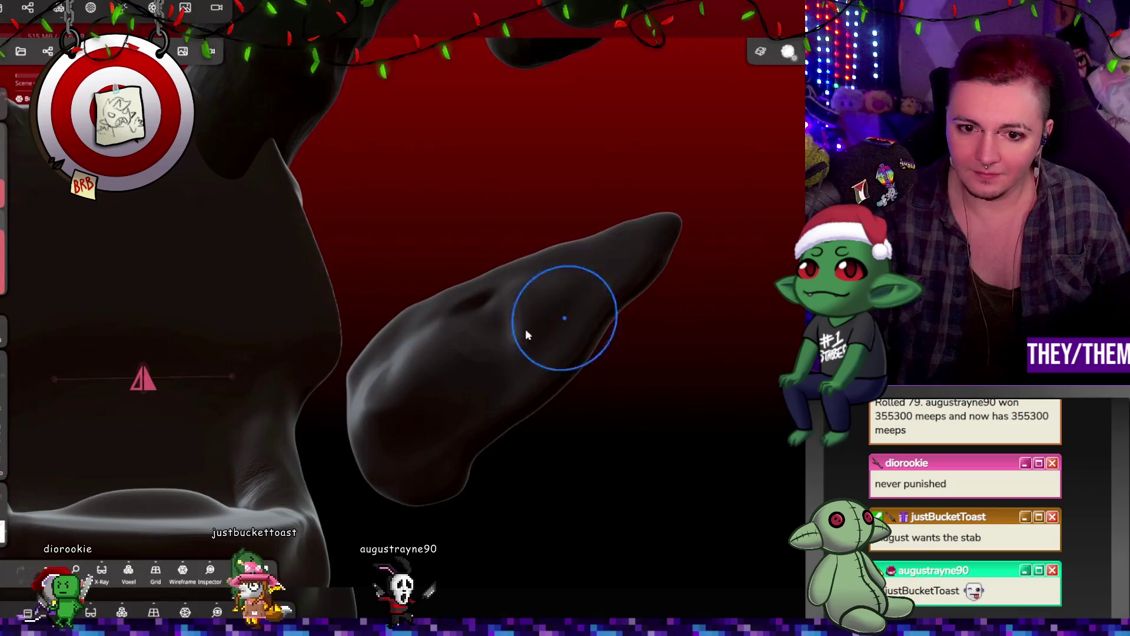
# Tilt the ear outward with the Gizmo's rotation ring and review it from side and front
pyautogui.moveTo(735, 475)
pyautogui.mouseDown(button='middle')
pyautogui.moveTo(403, 442)
pyautogui.moveTo(378, 459)
pyautogui.moveTo(383, 471)
pyautogui.moveTo(363, 417)
pyautogui.moveTo(418, 453)
pyautogui.moveTo(324, 462)
pyautogui.moveTo(380, 516)
pyautogui.mouseUp(button='middle')
pyautogui.moveTo(566, 447)
pyautogui.mouseDown(button='middle')
pyautogui.moveTo(497, 407)
pyautogui.moveTo(608, 449)
pyautogui.mouseUp(button='middle')
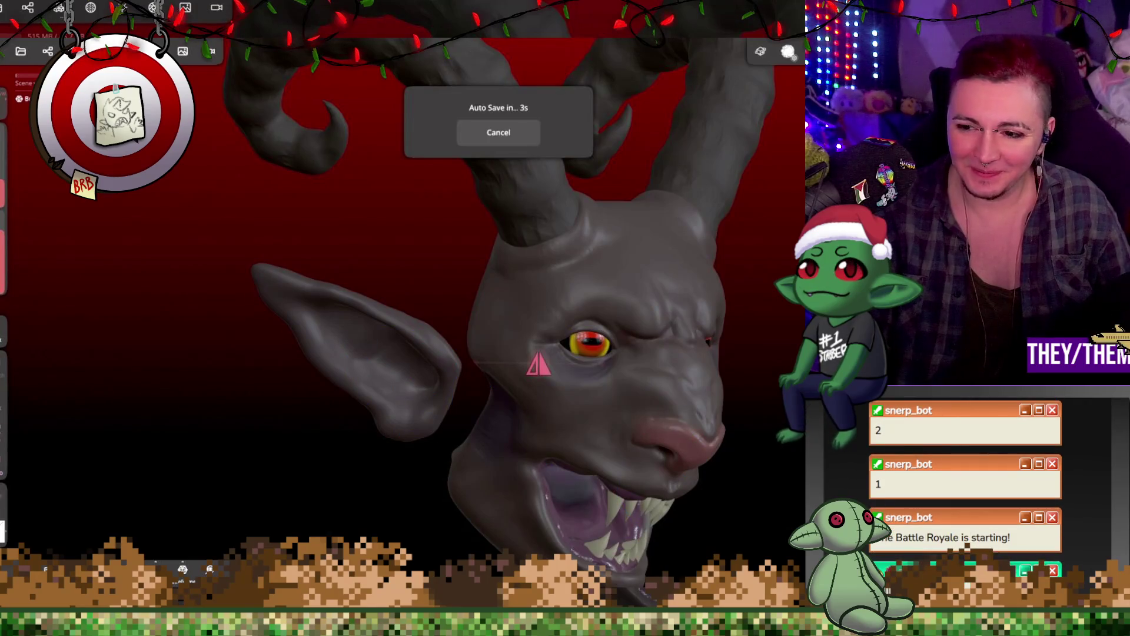
pyautogui.moveTo(420, 378); pyautogui.dragTo(349, 374)
pyautogui.moveTo(412, 347)
pyautogui.mouseDown()
pyautogui.moveTo(690, 342)
pyautogui.moveTo(393, 368)
pyautogui.moveTo(611, 439)
pyautogui.mouseUp()
pyautogui.moveTo(394, 358)
pyautogui.mouseDown()
pyautogui.moveTo(649, 447)
pyautogui.moveTo(428, 361)
pyautogui.moveTo(323, 380)
pyautogui.moveTo(324, 391)
pyautogui.moveTo(638, 438)
pyautogui.mouseUp()
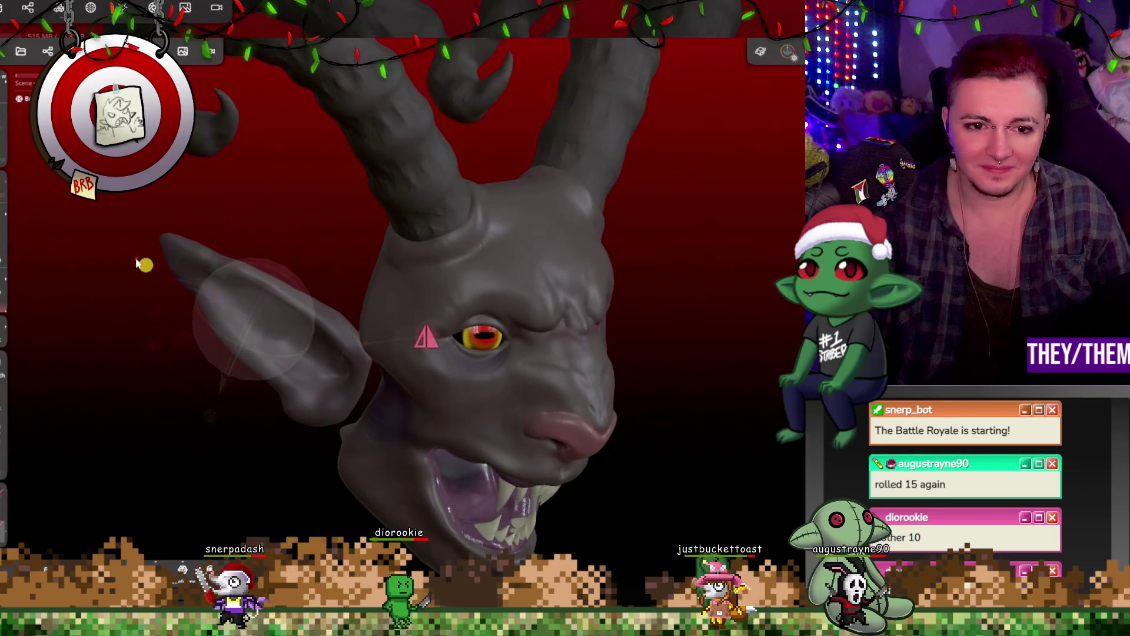
pyautogui.moveTo(417, 390)
pyautogui.mouseDown()
pyautogui.moveTo(710, 463)
pyautogui.moveTo(354, 393)
pyautogui.mouseUp()
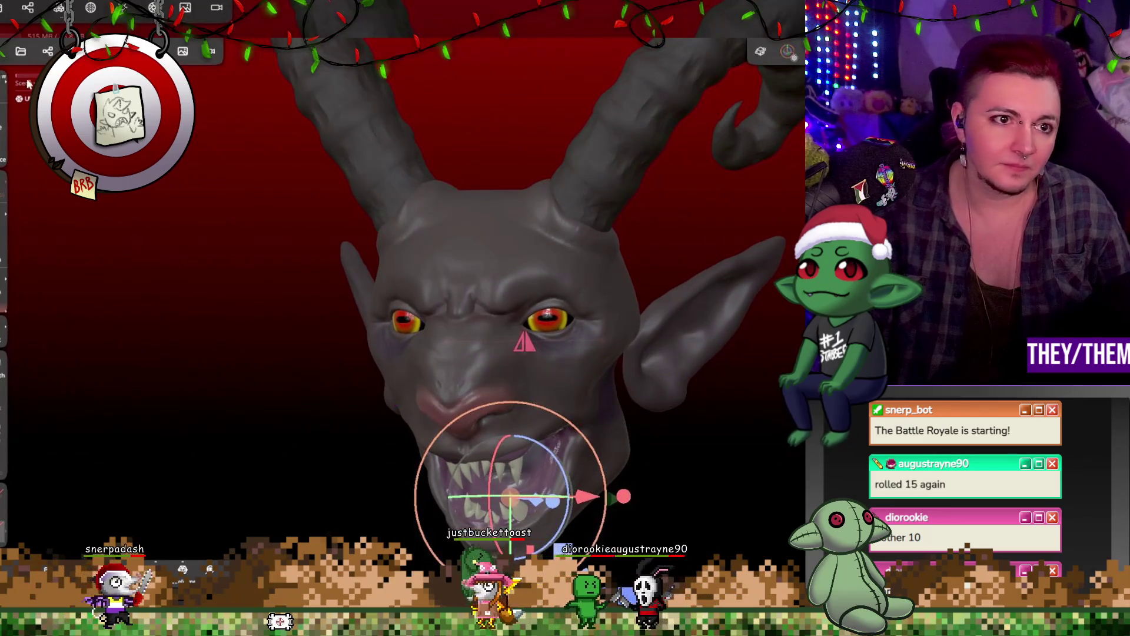
# Add a UV sphere primitive from the Scene panel
pyautogui.click(20, 52)
pyautogui.click(49, 51)
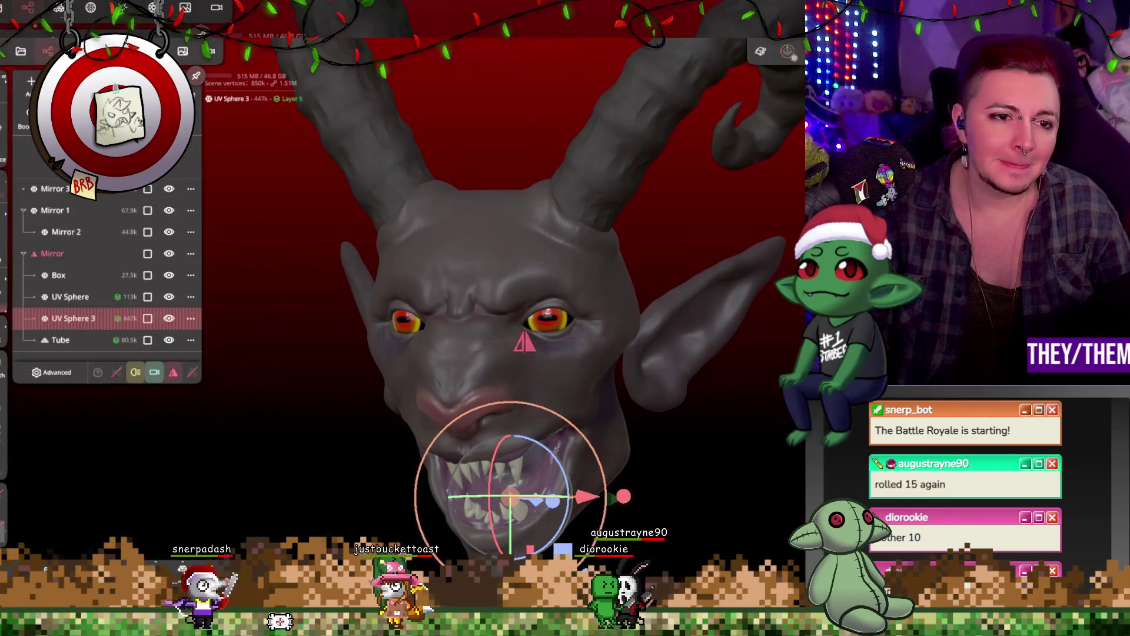
pyautogui.click(113, 225)
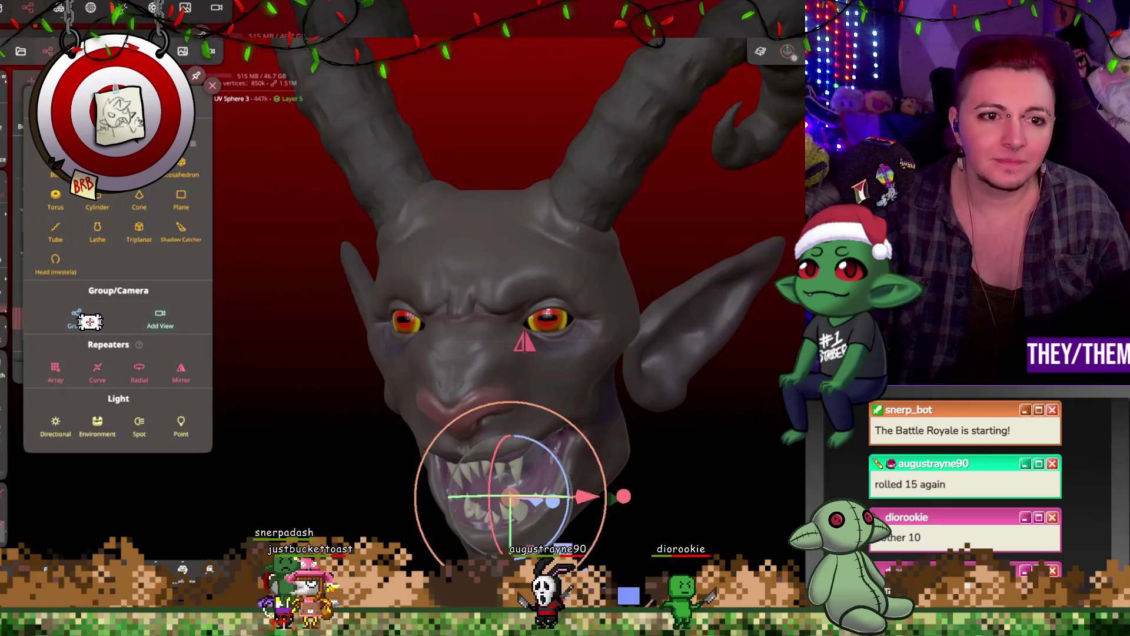
pyautogui.click(97, 168)
pyautogui.click(624, 347)
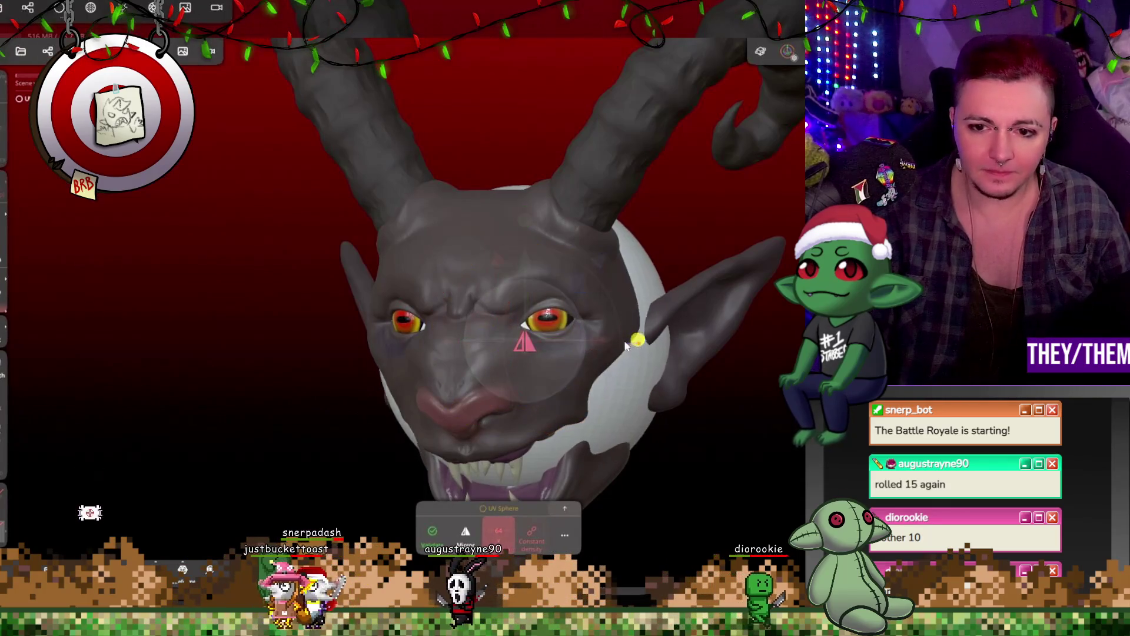
# Move the sphere up behind the head along the Y arrow and check its position
pyautogui.moveTo(584, 343); pyautogui.dragTo(730, 347, button='right')
pyautogui.moveTo(612, 315); pyautogui.dragTo(612, 273)
pyautogui.moveTo(665, 280)
pyautogui.mouseDown(button='right')
pyautogui.moveTo(559, 330)
pyautogui.moveTo(548, 348)
pyautogui.moveTo(560, 358)
pyautogui.moveTo(706, 339)
pyautogui.moveTo(552, 373)
pyautogui.mouseUp(button='right')
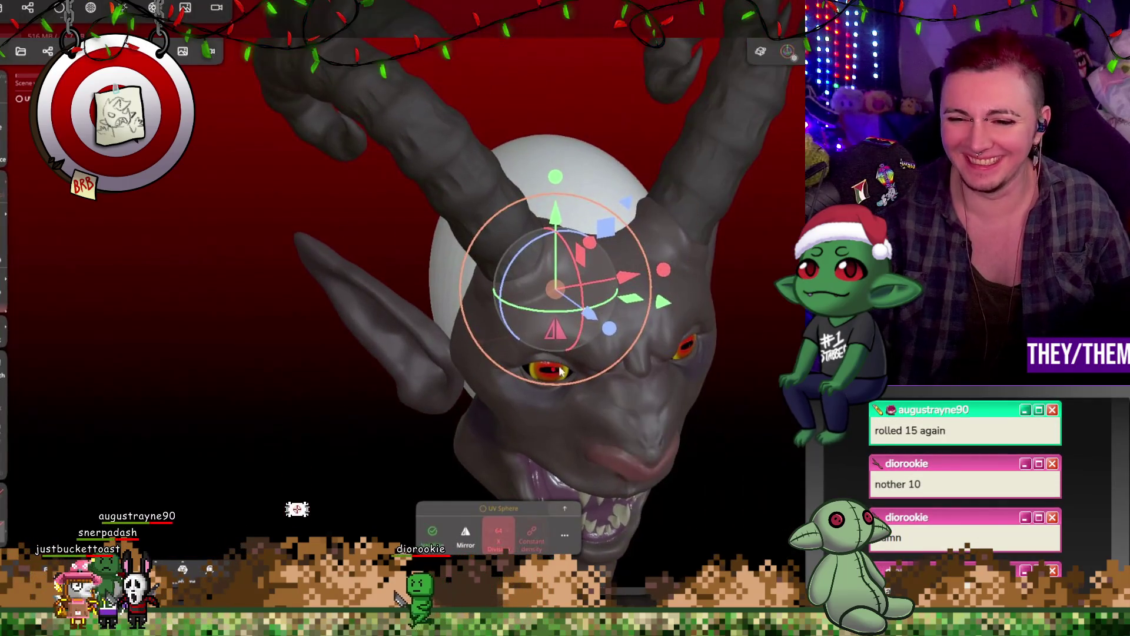
pyautogui.moveTo(664, 269)
pyautogui.mouseDown(button='right')
pyautogui.moveTo(618, 253)
pyautogui.moveTo(759, 279)
pyautogui.mouseUp(button='right')
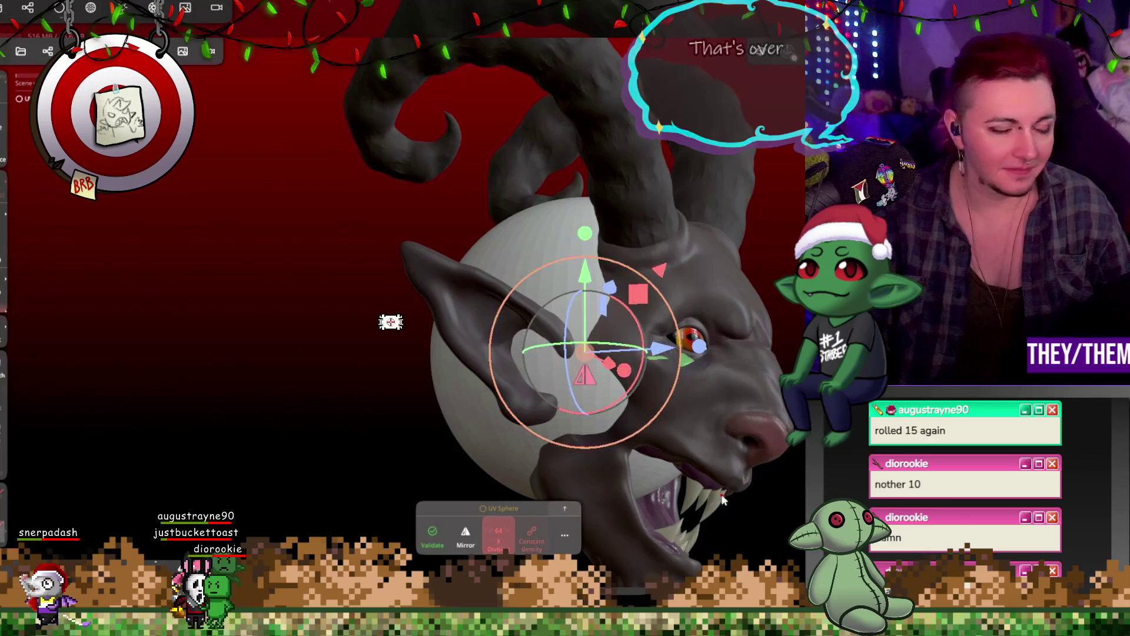
pyautogui.moveTo(778, 526)
pyautogui.mouseDown(button='right')
pyautogui.moveTo(578, 496)
pyautogui.moveTo(760, 458)
pyautogui.moveTo(724, 478)
pyautogui.moveTo(599, 476)
pyautogui.mouseUp(button='right')
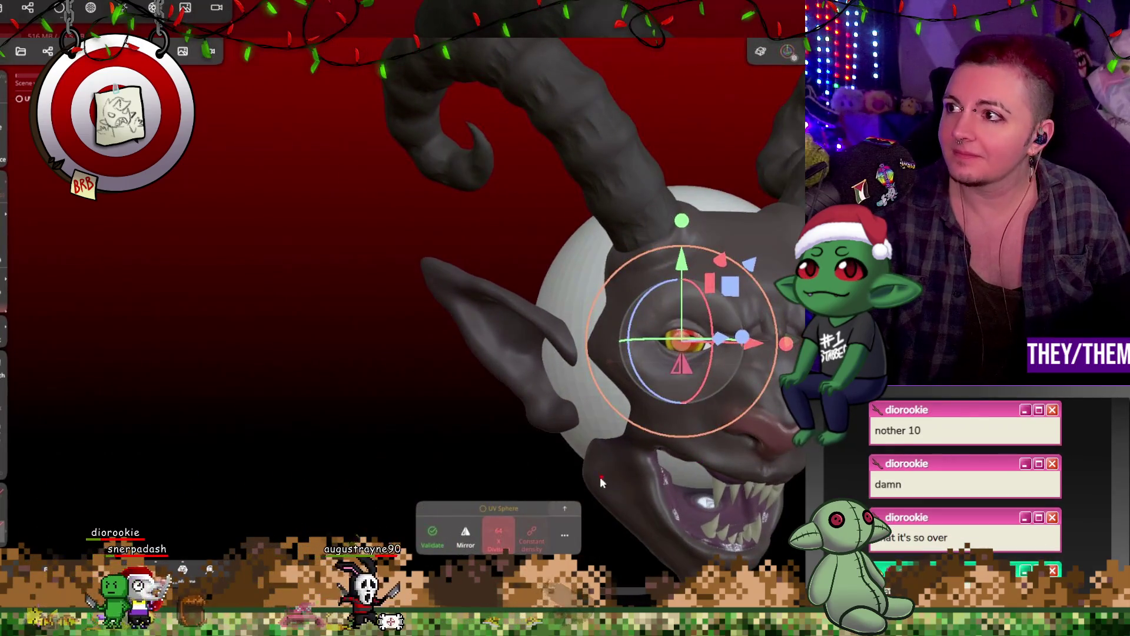
# Give the UV sphere 2 levels of post subdivision
pyautogui.click(560, 533)
pyautogui.click(509, 340)
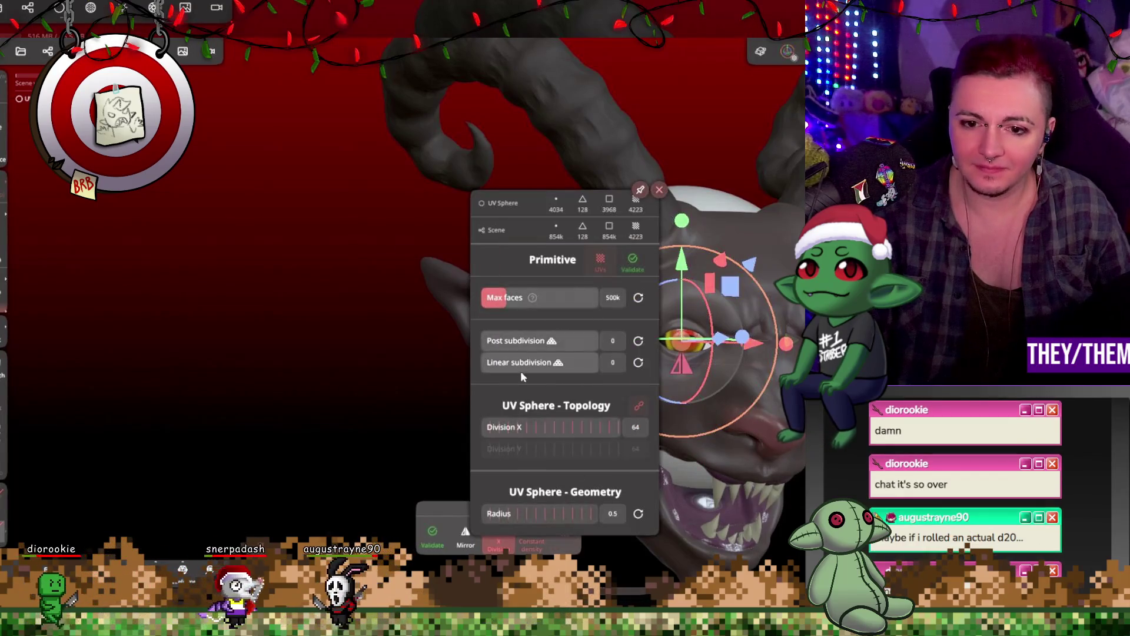
pyautogui.click(657, 189)
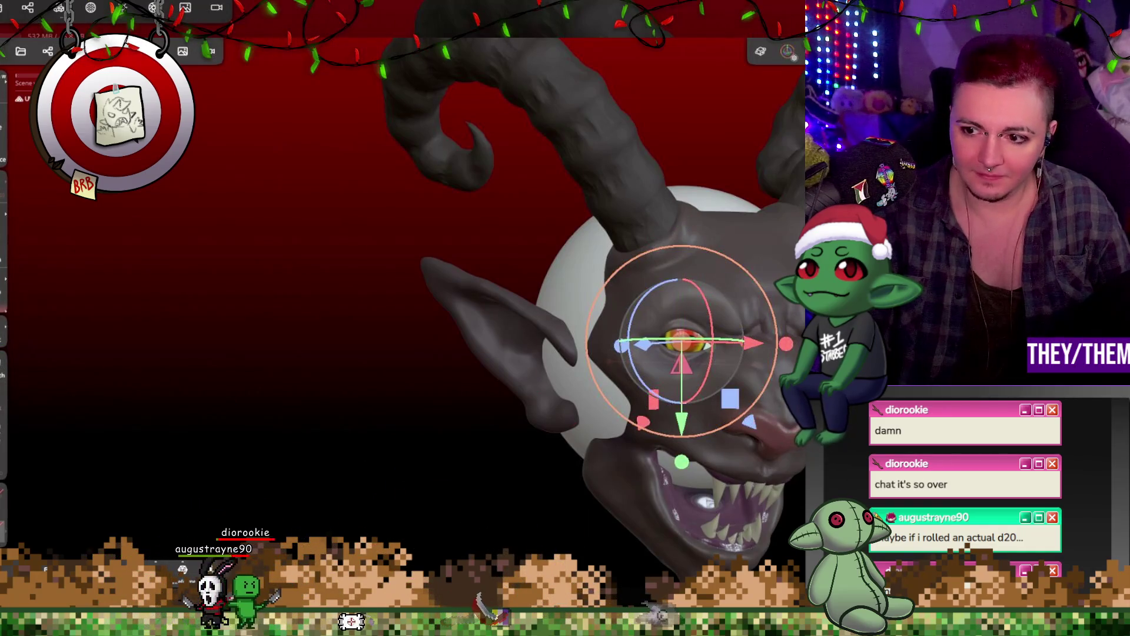
# Paint the whole sphere the head's dark grey with Paint all
pyautogui.click(4, 262)
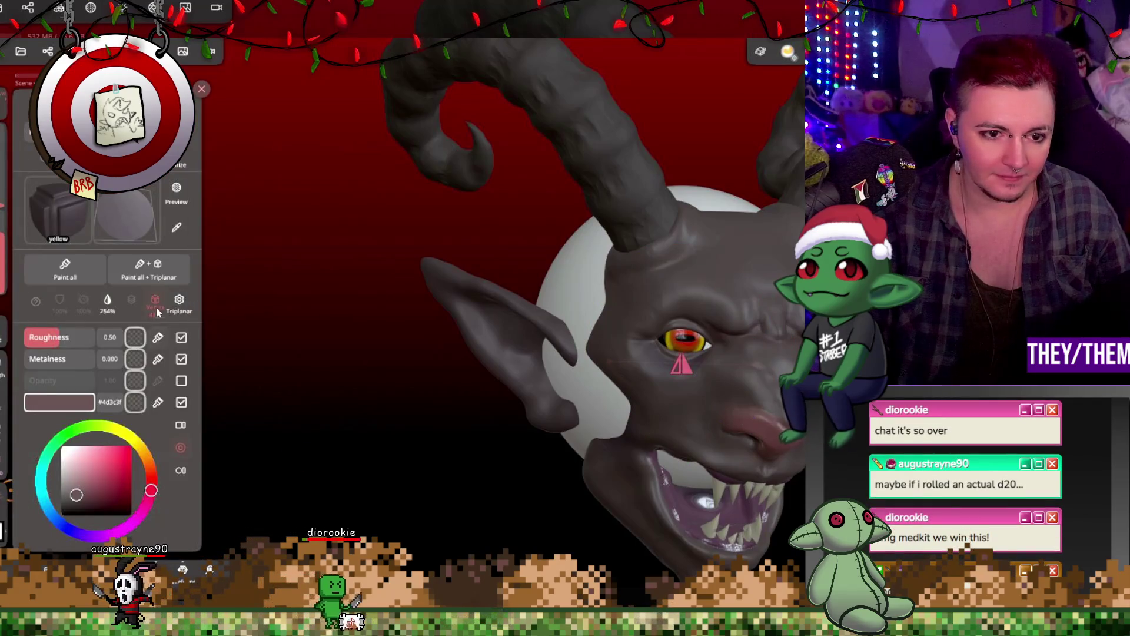
pyautogui.click(75, 268)
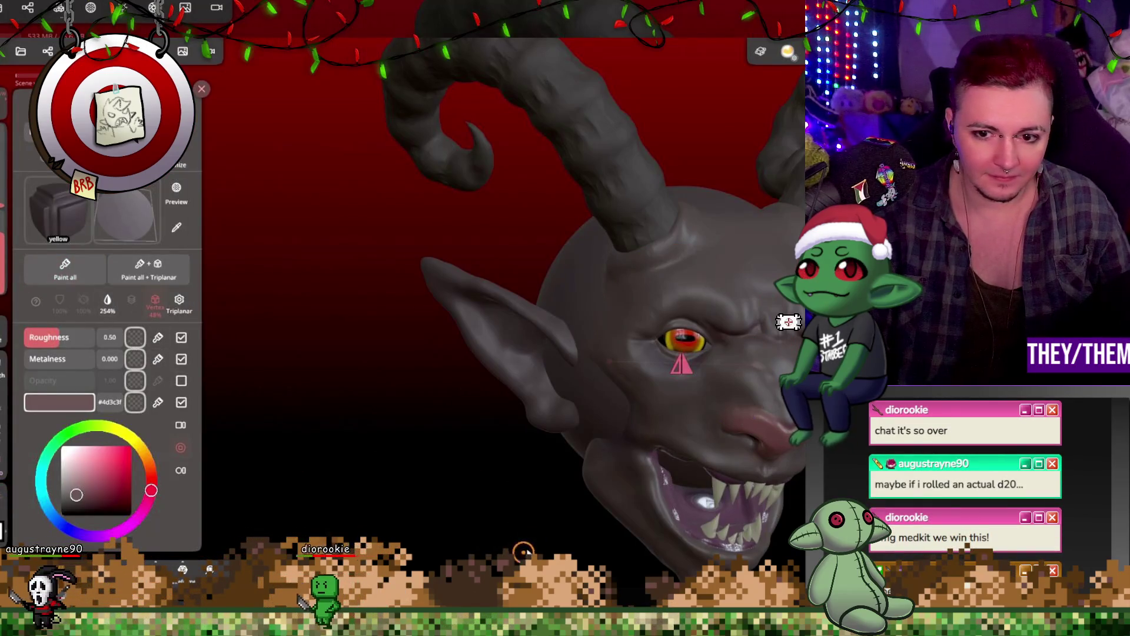
pyautogui.click(576, 315)
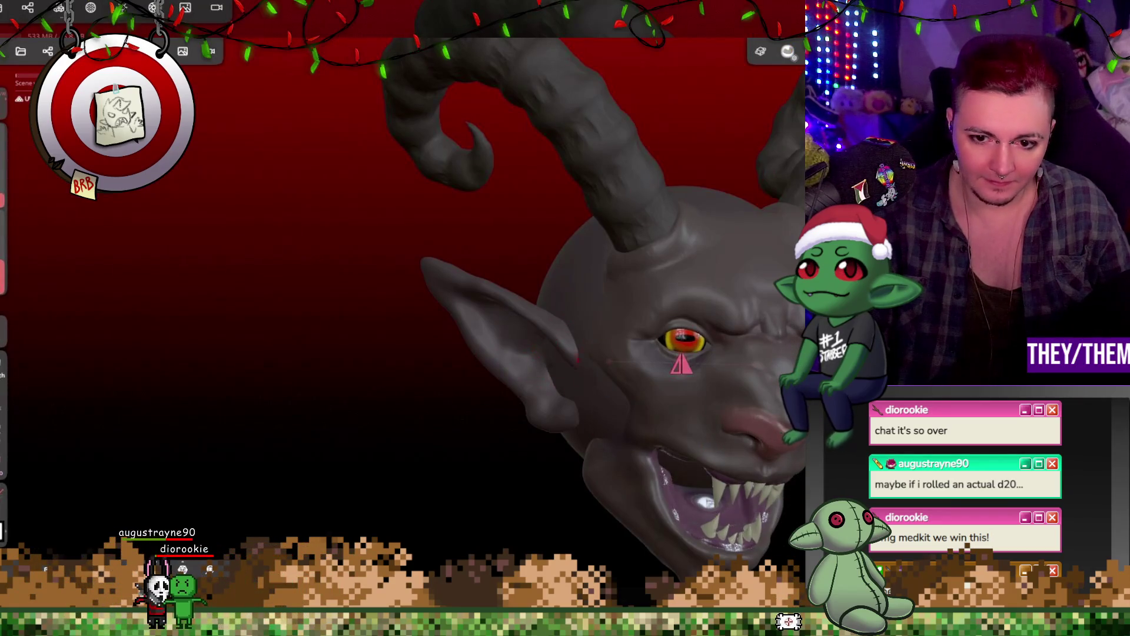
pyautogui.moveTo(682, 363)
pyautogui.mouseDown()
pyautogui.moveTo(595, 391)
pyautogui.moveTo(542, 368)
pyautogui.mouseUp()
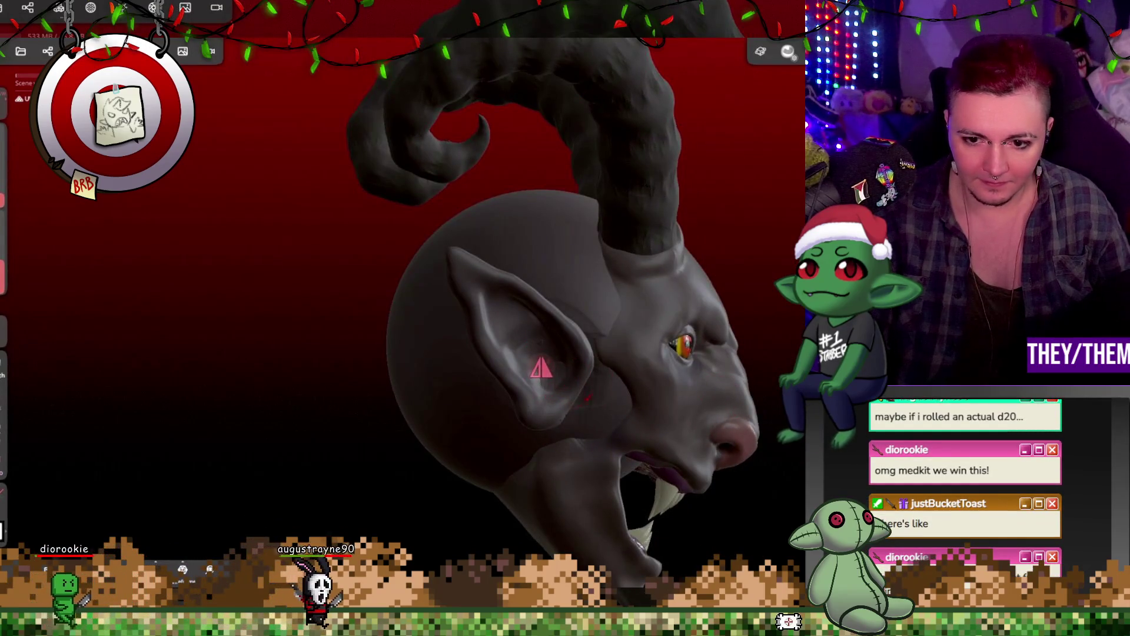
pyautogui.moveTo(587, 426)
pyautogui.mouseDown()
pyautogui.moveTo(499, 471)
pyautogui.moveTo(501, 381)
pyautogui.moveTo(585, 446)
pyautogui.moveTo(499, 508)
pyautogui.mouseUp()
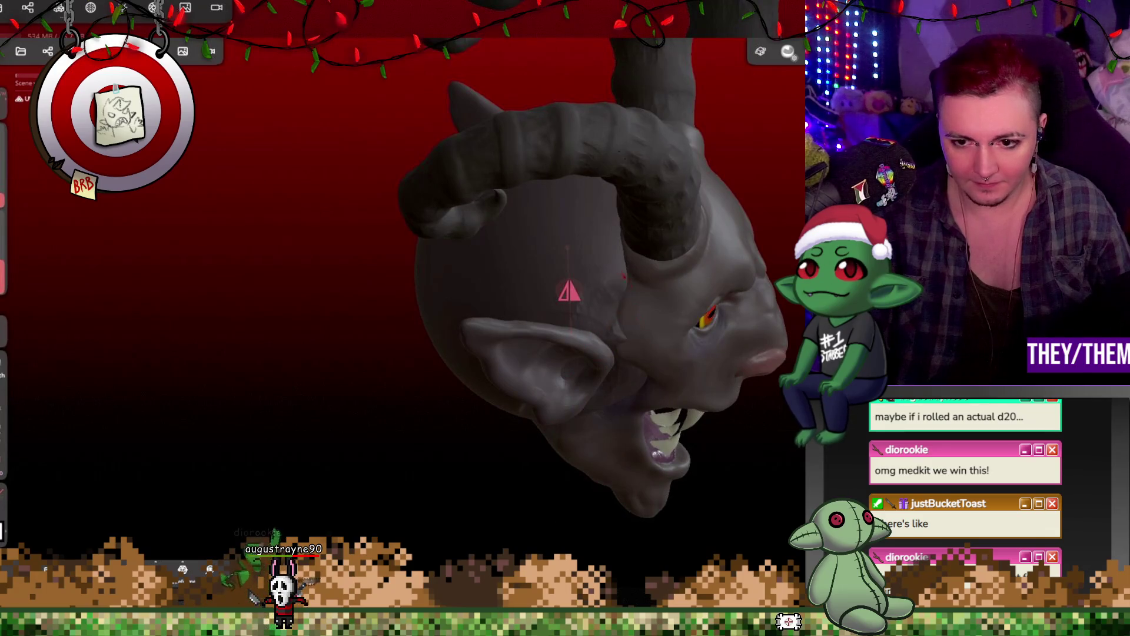
pyautogui.moveTo(653, 291)
pyautogui.mouseDown()
pyautogui.moveTo(539, 218)
pyautogui.moveTo(744, 368)
pyautogui.mouseUp()
pyautogui.moveTo(671, 353)
pyautogui.mouseDown()
pyautogui.moveTo(612, 415)
pyautogui.moveTo(550, 401)
pyautogui.moveTo(511, 445)
pyautogui.moveTo(447, 459)
pyautogui.mouseUp()
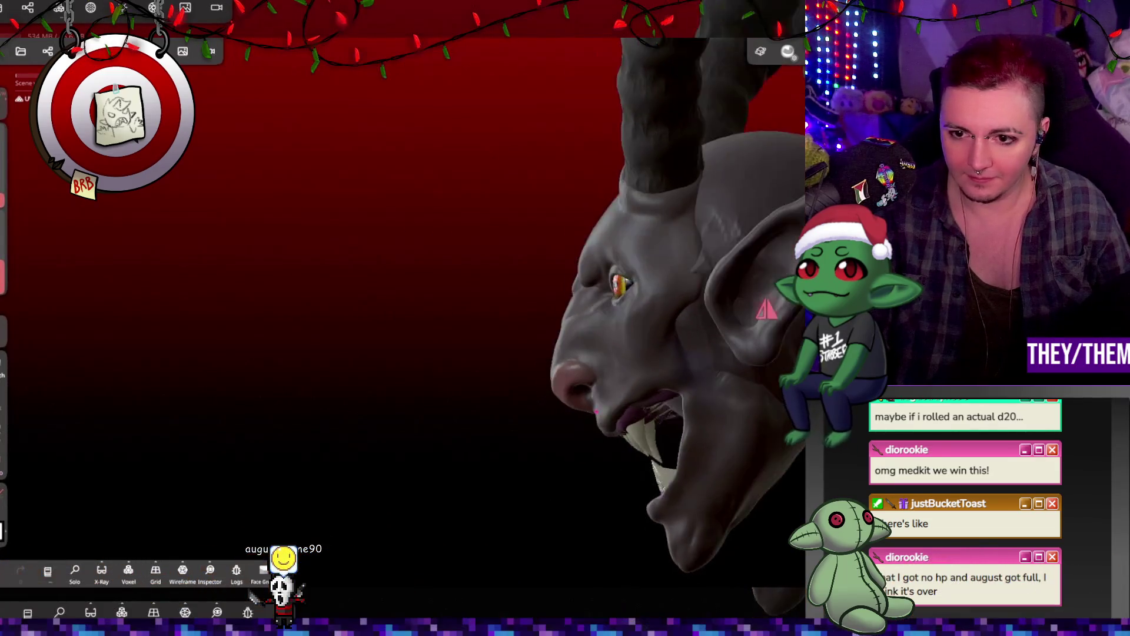
pyautogui.moveTo(597, 411)
pyautogui.mouseDown()
pyautogui.moveTo(712, 426)
pyautogui.moveTo(688, 396)
pyautogui.moveTo(708, 358)
pyautogui.mouseUp()
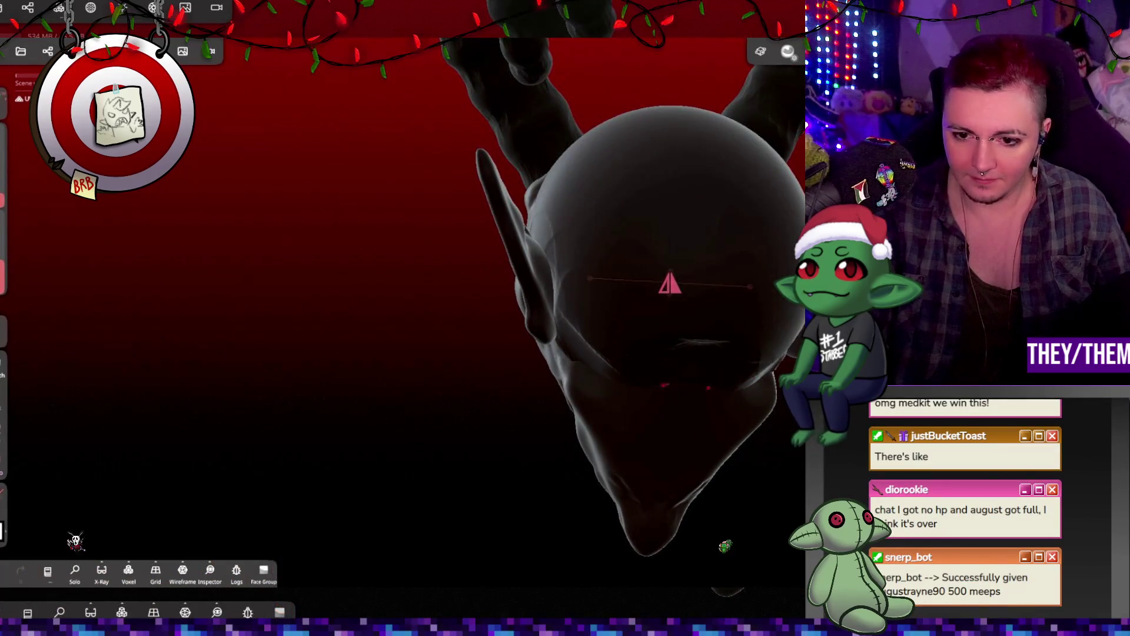
pyautogui.moveTo(706, 412)
pyautogui.mouseDown()
pyautogui.moveTo(701, 360)
pyautogui.moveTo(733, 321)
pyautogui.mouseUp()
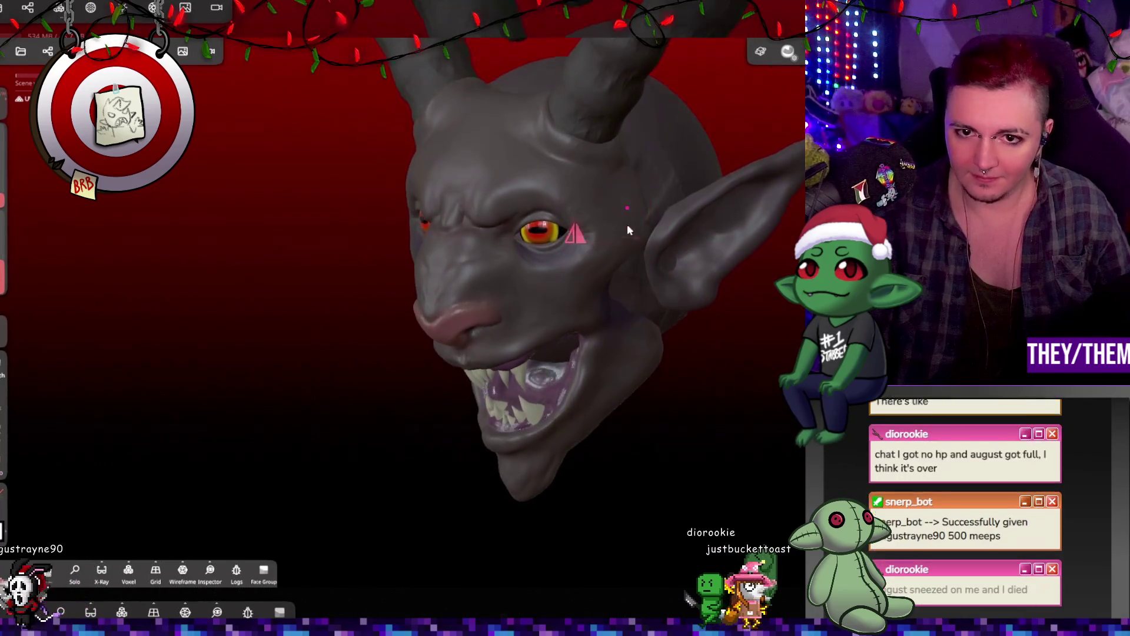
pyautogui.moveTo(626, 214); pyautogui.dragTo(666, 321)
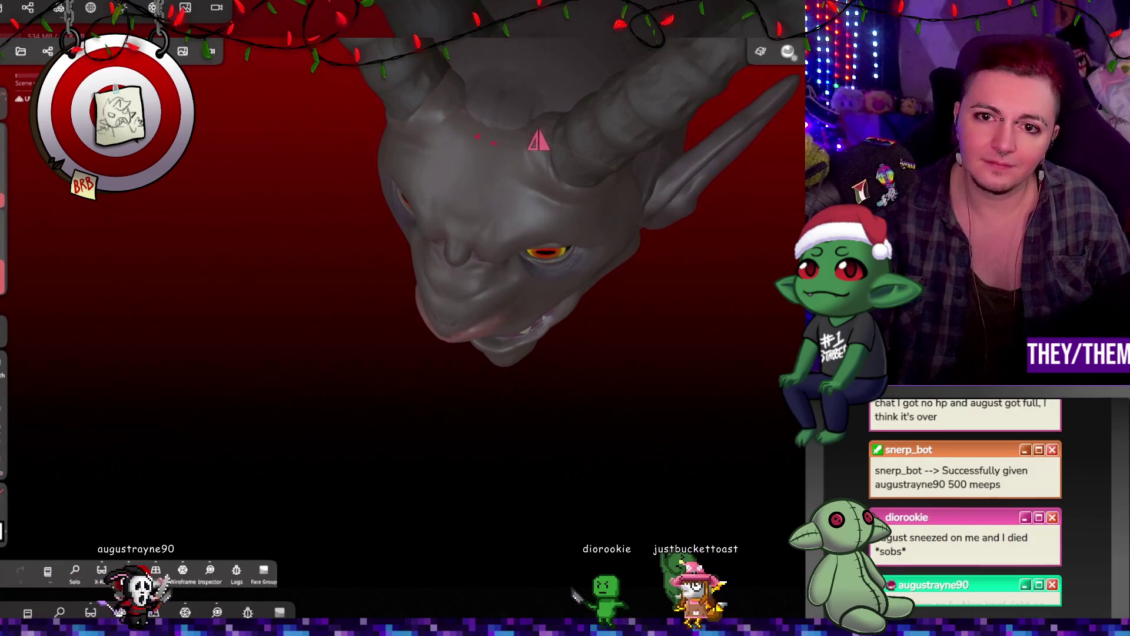
pyautogui.moveTo(676, 353)
pyautogui.mouseDown()
pyautogui.moveTo(653, 54)
pyautogui.moveTo(668, 76)
pyautogui.mouseUp()
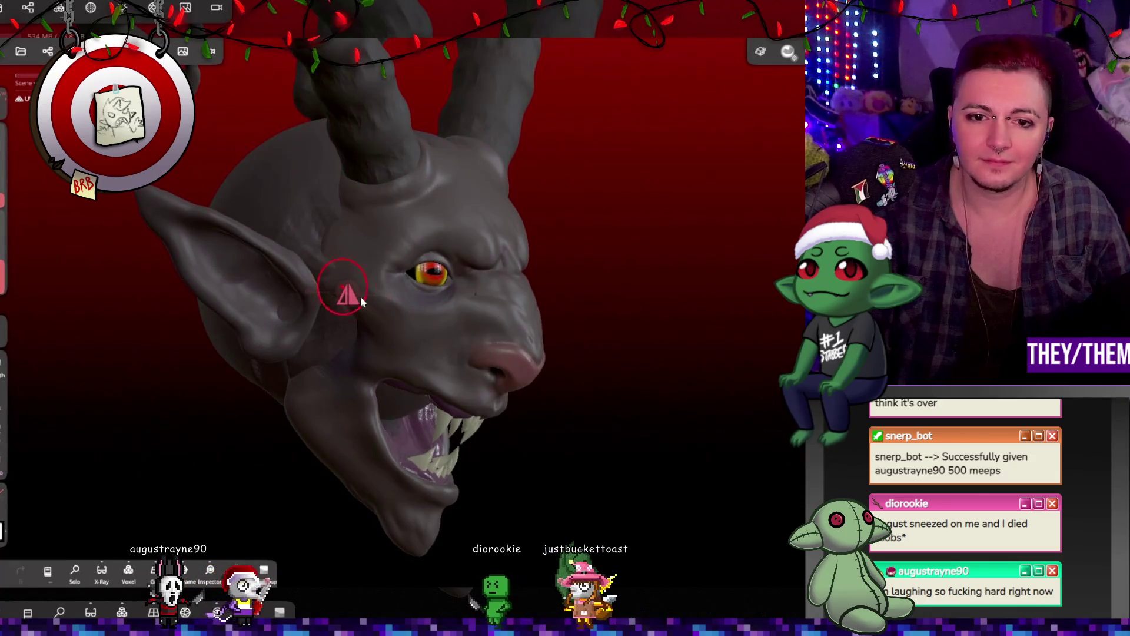
# Recentre on the head and undo an accidental magenta paint stroke on the face
pyautogui.press('f')
pyautogui.moveTo(310, 328); pyautogui.dragTo(584, 321)
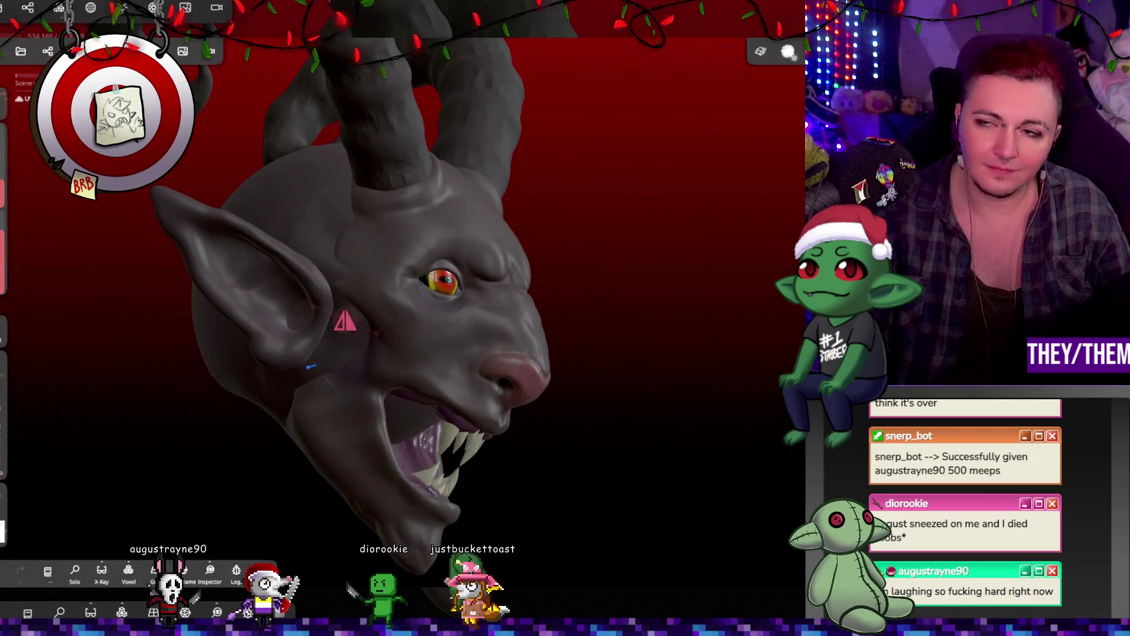
pyautogui.moveTo(609, 365)
pyautogui.mouseDown()
pyautogui.moveTo(464, 379)
pyautogui.moveTo(545, 373)
pyautogui.moveTo(414, 343)
pyautogui.moveTo(158, 359)
pyautogui.moveTo(240, 361)
pyautogui.moveTo(538, 318)
pyautogui.moveTo(570, 357)
pyautogui.moveTo(505, 358)
pyautogui.moveTo(524, 338)
pyautogui.moveTo(425, 274)
pyautogui.moveTo(460, 271)
pyautogui.moveTo(405, 285)
pyautogui.moveTo(616, 270)
pyautogui.moveTo(478, 223)
pyautogui.mouseUp()
pyautogui.click(478, 224)
pyautogui.hotkey('ctrl', 'z')
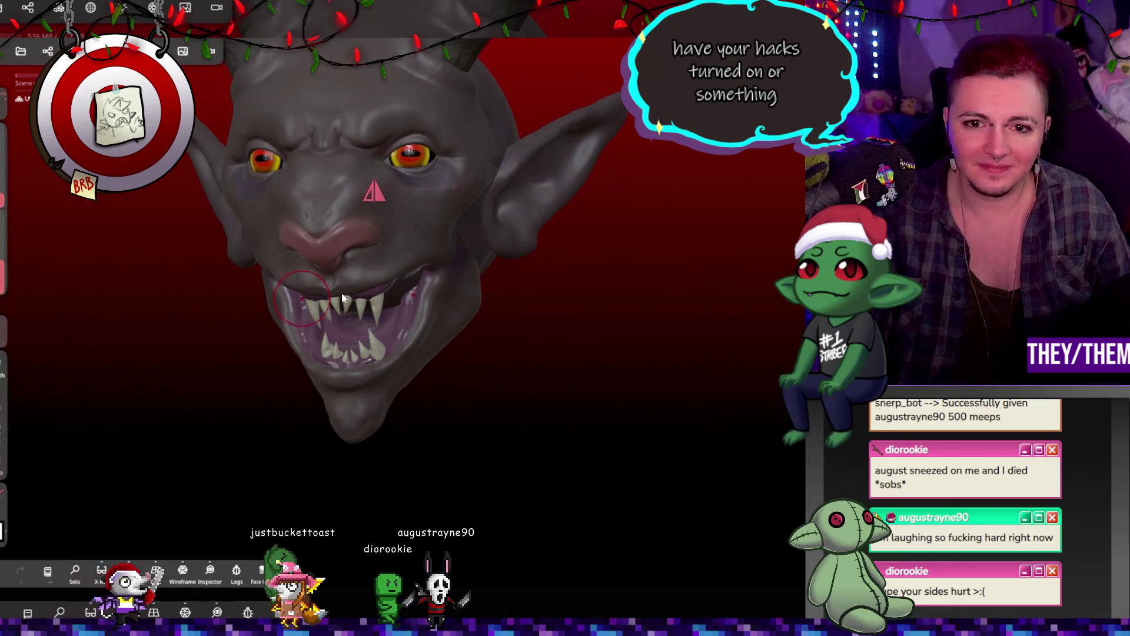
# Undo the last Clay stroke on the UV sphere
pyautogui.moveTo(447, 265)
pyautogui.mouseDown()
pyautogui.moveTo(382, 262)
pyautogui.moveTo(432, 219)
pyautogui.moveTo(467, 321)
pyautogui.moveTo(447, 309)
pyautogui.moveTo(494, 306)
pyautogui.mouseUp()
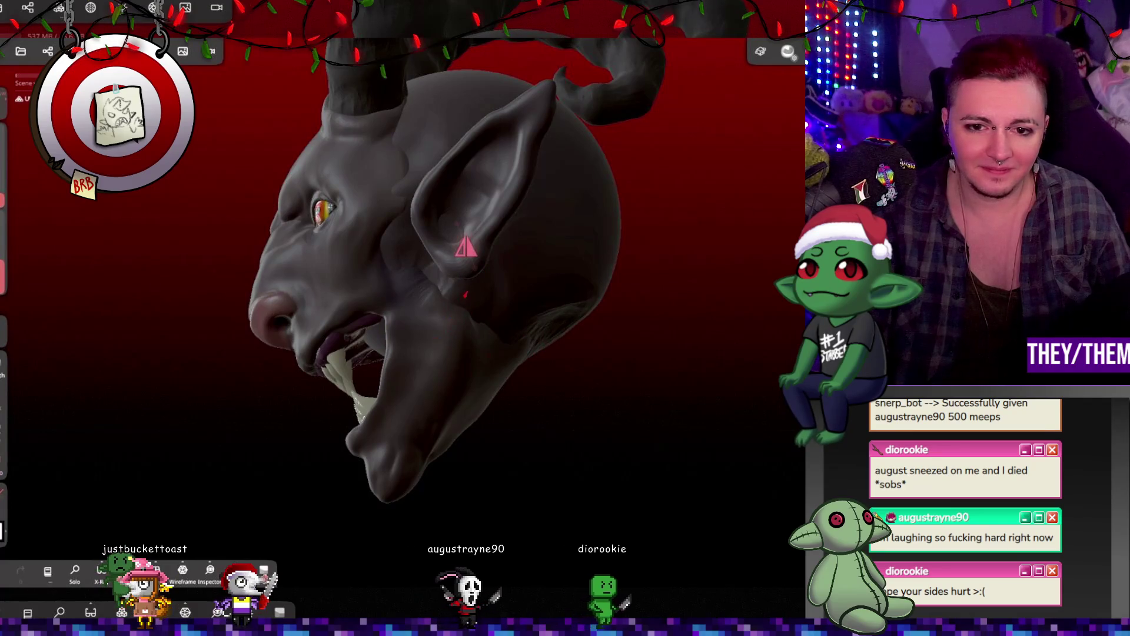
pyautogui.moveTo(471, 357); pyautogui.dragTo(475, 327, button='middle')
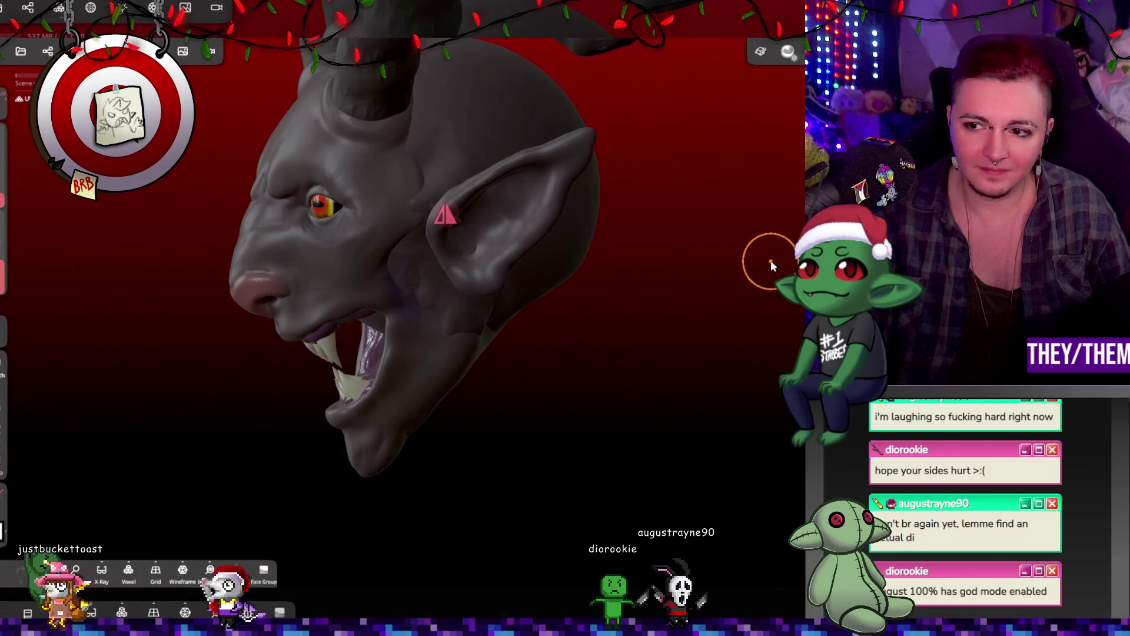
pyautogui.hotkey('ctrl', 'z')
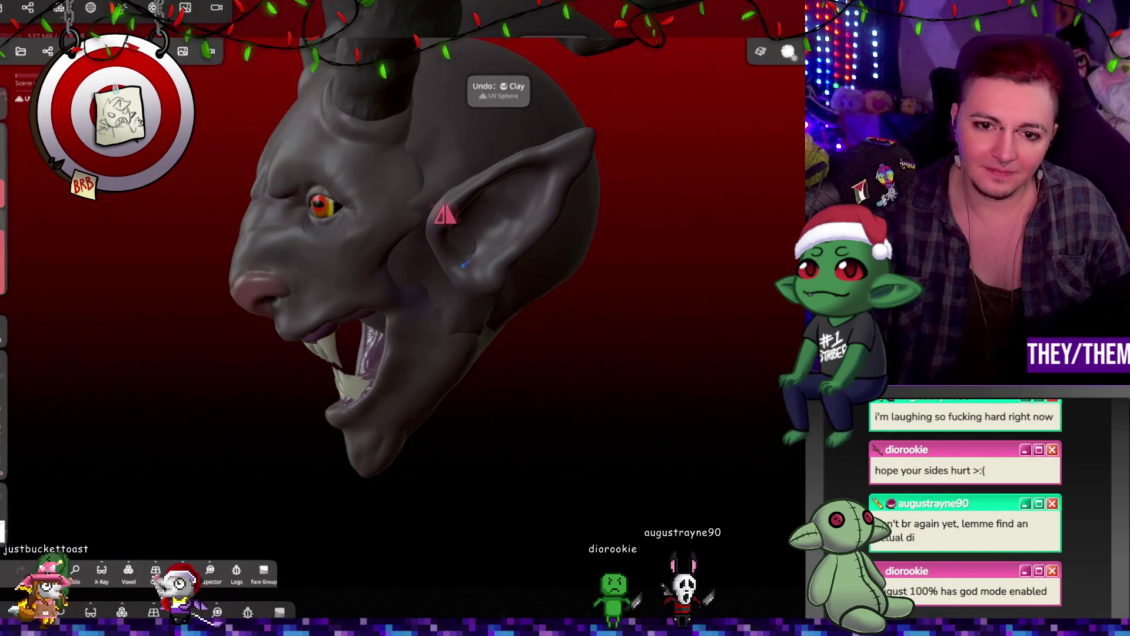
# Inspect the ear, face, open mouth and horns from several angles
pyautogui.moveTo(495, 354)
pyautogui.mouseDown()
pyautogui.moveTo(384, 228)
pyautogui.moveTo(590, 322)
pyautogui.mouseUp()
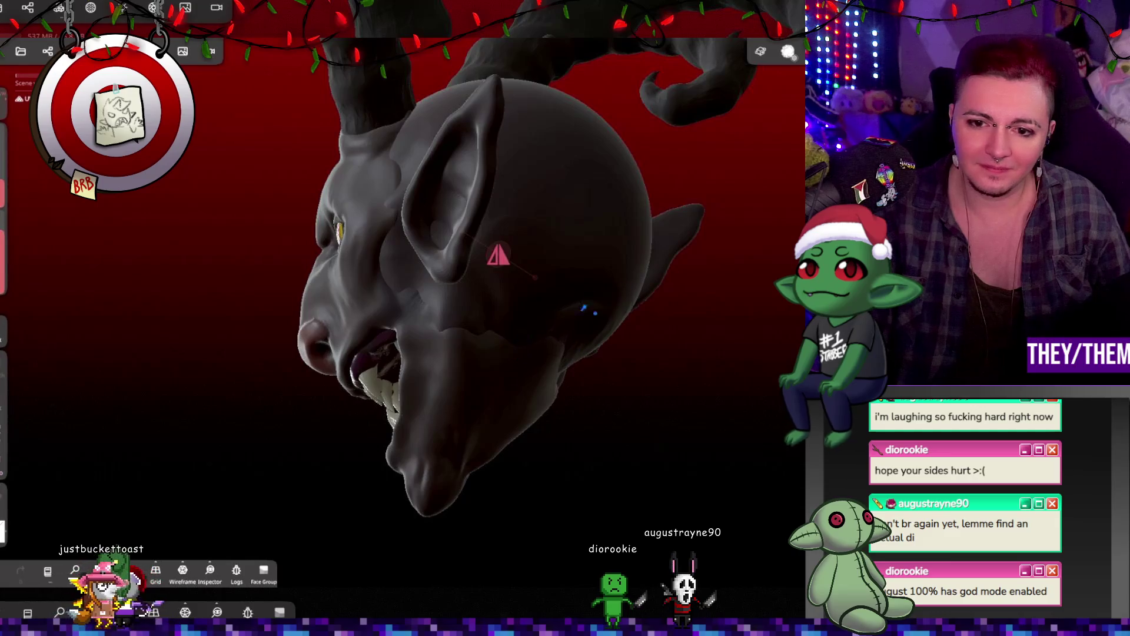
pyautogui.moveTo(538, 363)
pyautogui.mouseDown()
pyautogui.moveTo(668, 393)
pyautogui.moveTo(614, 392)
pyautogui.mouseUp()
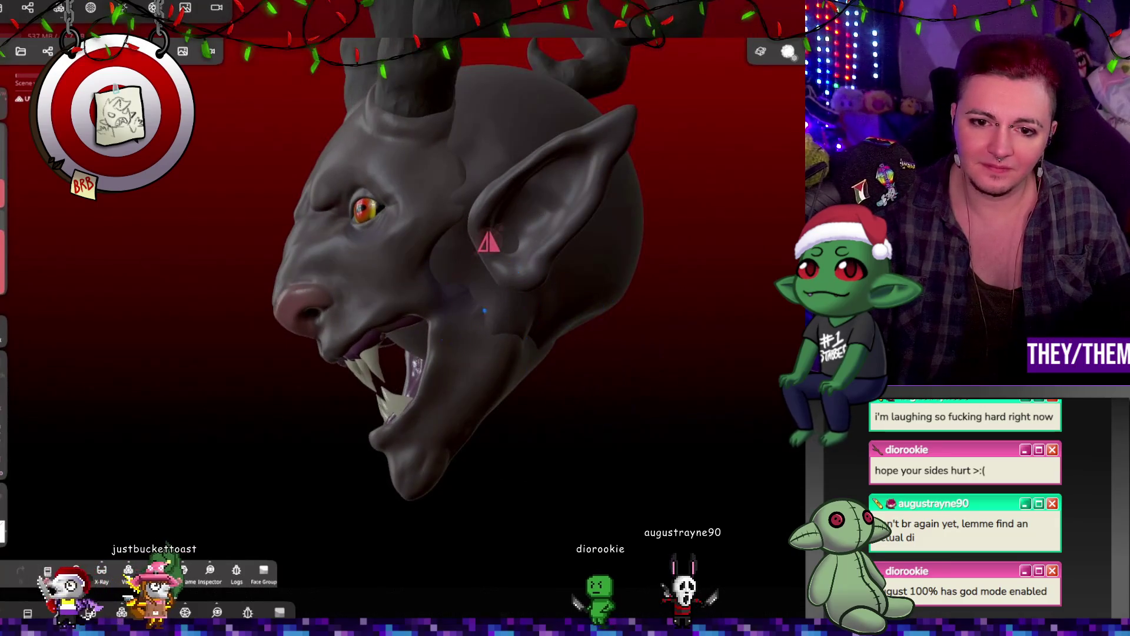
pyautogui.moveTo(561, 362); pyautogui.dragTo(631, 264)
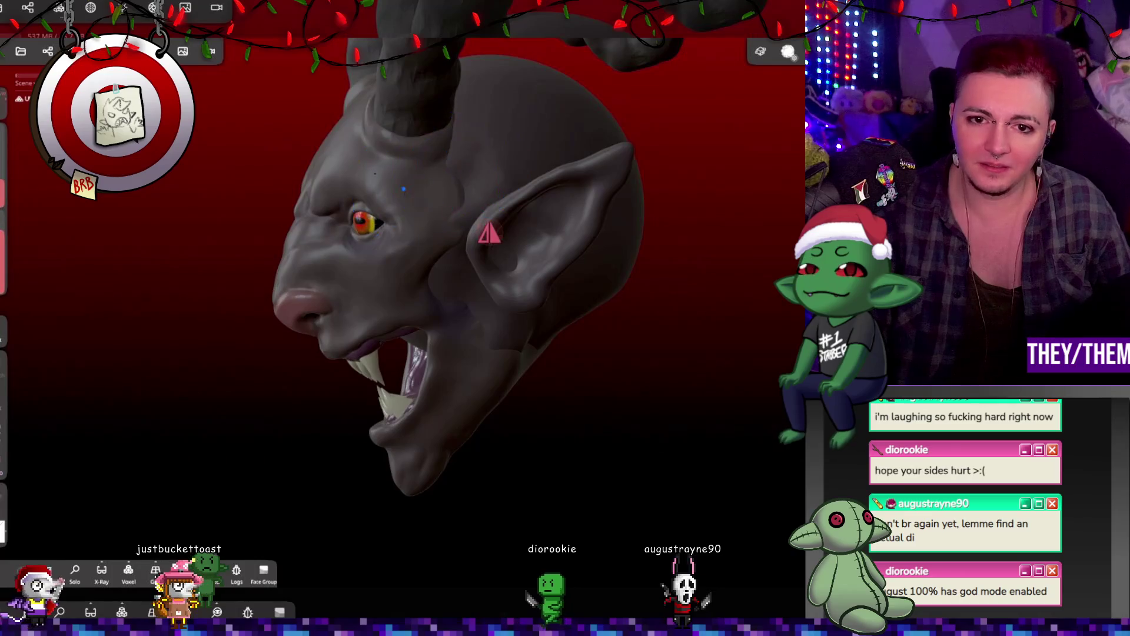
pyautogui.moveTo(677, 194)
pyautogui.mouseDown()
pyautogui.moveTo(763, 184)
pyautogui.moveTo(778, 211)
pyautogui.moveTo(735, 217)
pyautogui.mouseUp()
pyautogui.moveTo(595, 178); pyautogui.dragTo(627, 278)
pyautogui.moveTo(517, 234)
pyautogui.mouseDown()
pyautogui.moveTo(589, 265)
pyautogui.moveTo(566, 259)
pyautogui.moveTo(570, 194)
pyautogui.mouseUp()
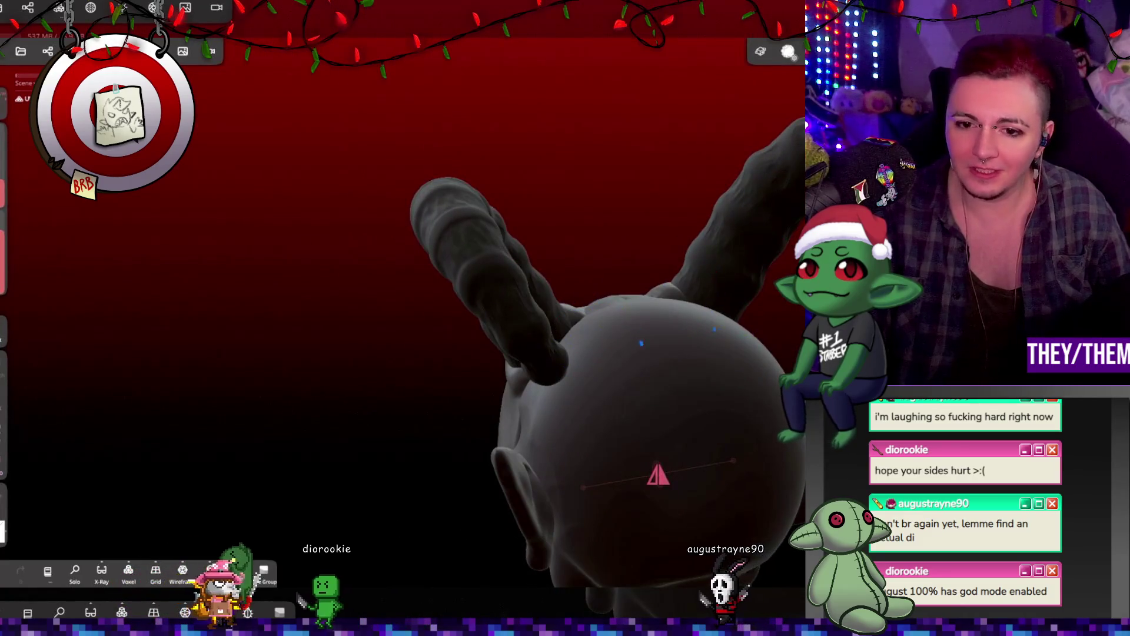
pyautogui.moveTo(756, 378)
pyautogui.mouseDown()
pyautogui.moveTo(740, 352)
pyautogui.moveTo(685, 319)
pyautogui.moveTo(594, 329)
pyautogui.mouseUp()
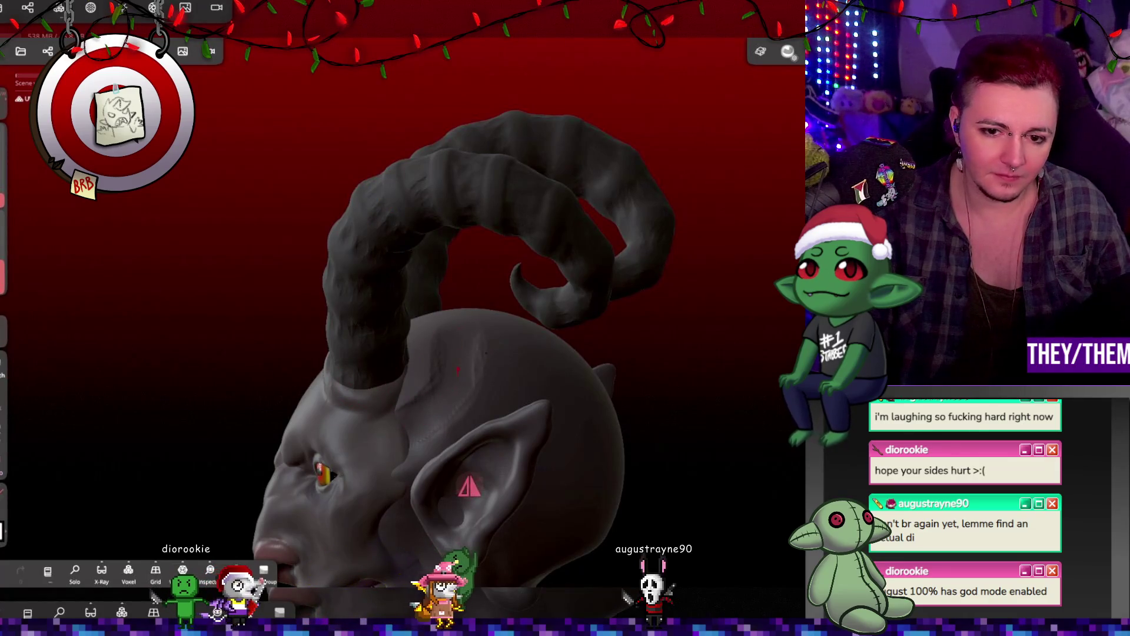
# Examine the horns and left ear, then add a clay stroke inside the ear
pyautogui.moveTo(476, 363); pyautogui.dragTo(642, 530, button='middle')
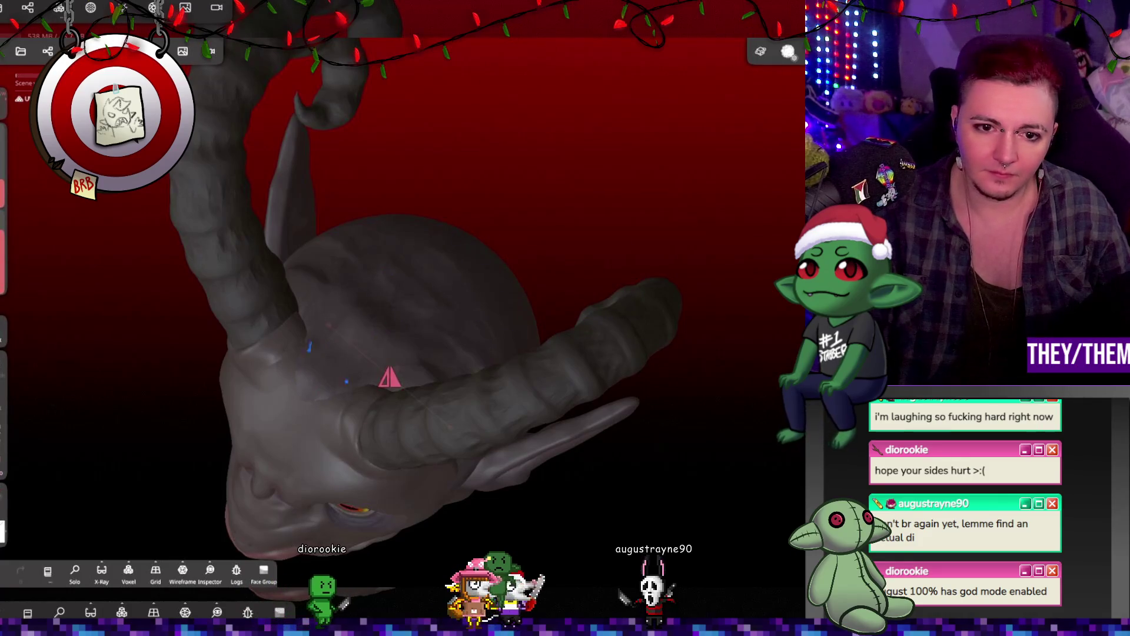
pyautogui.moveTo(480, 467)
pyautogui.mouseDown(button='right')
pyautogui.moveTo(454, 358)
pyautogui.moveTo(504, 446)
pyautogui.moveTo(493, 280)
pyautogui.mouseUp(button='right')
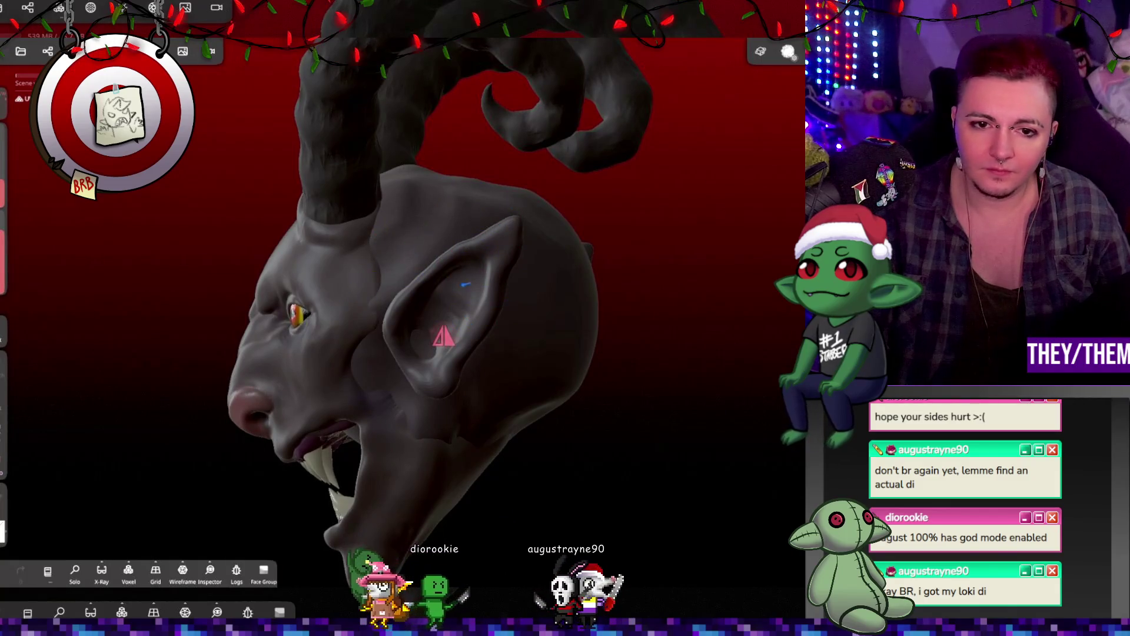
pyautogui.moveTo(349, 245)
pyautogui.mouseDown(button='right')
pyautogui.moveTo(435, 345)
pyautogui.moveTo(265, 256)
pyautogui.moveTo(412, 295)
pyautogui.mouseUp(button='right')
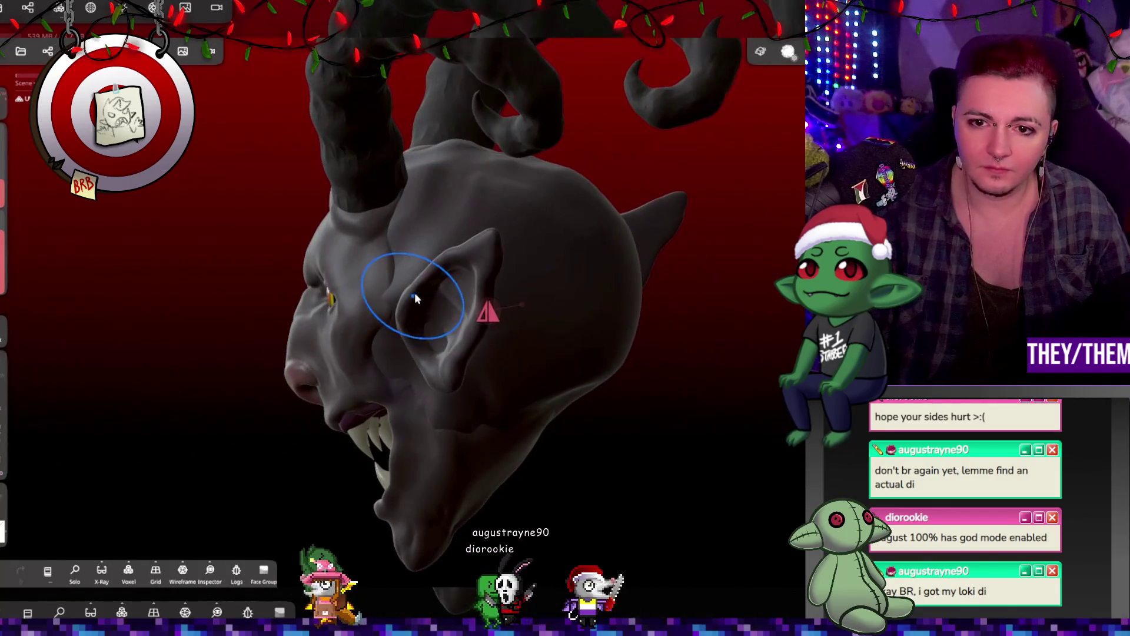
pyautogui.moveTo(767, 272)
pyautogui.mouseDown(button='right')
pyautogui.moveTo(575, 308)
pyautogui.moveTo(616, 313)
pyautogui.moveTo(676, 282)
pyautogui.moveTo(447, 326)
pyautogui.moveTo(379, 355)
pyautogui.mouseUp(button='right')
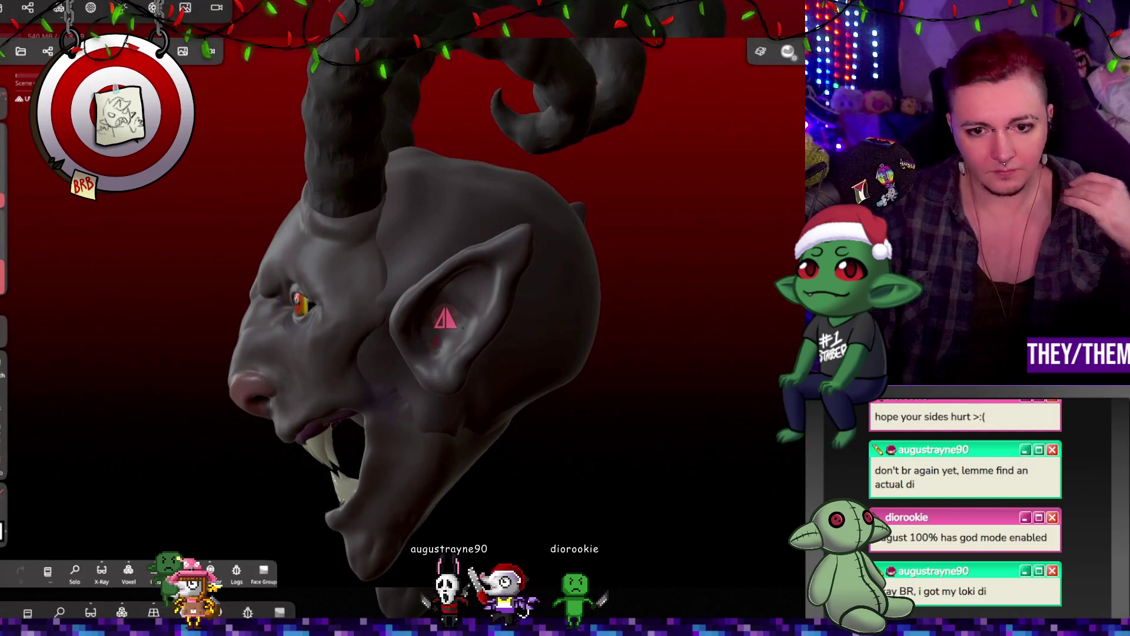
pyautogui.moveTo(518, 365); pyautogui.dragTo(694, 365)
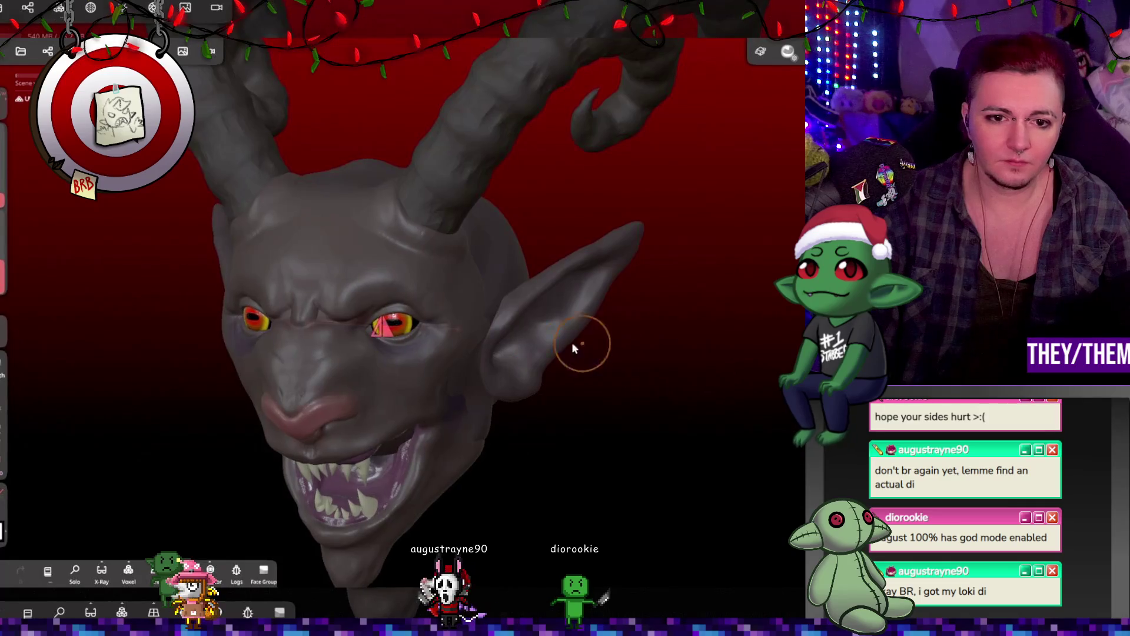
pyautogui.click(517, 307)
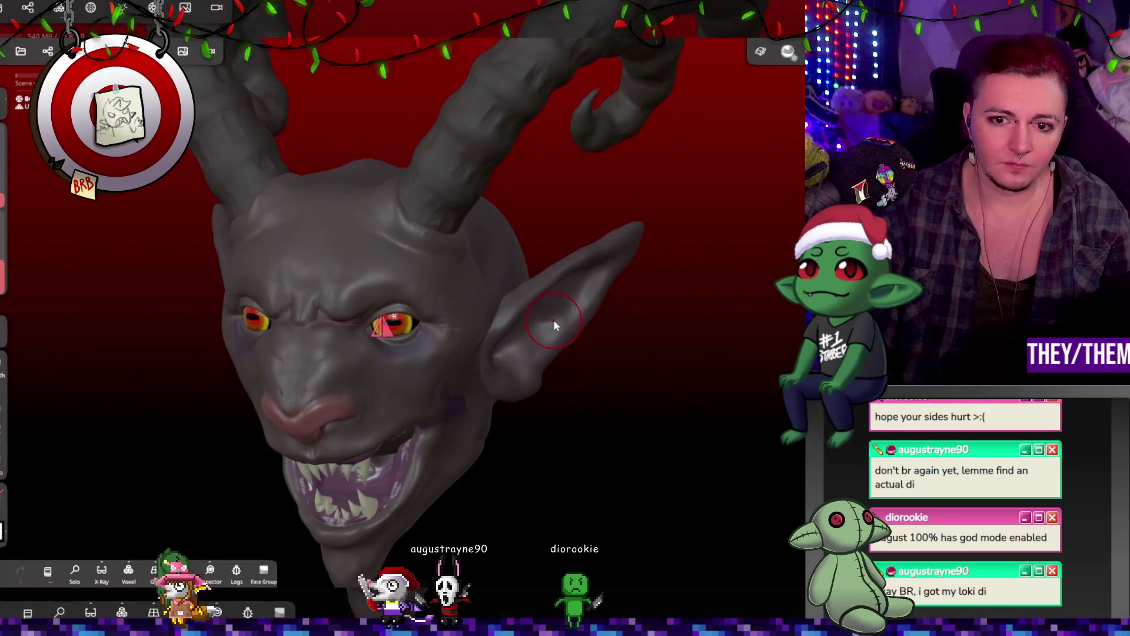
# Voxel-remesh the model, accepting the loss of multiresolution
pyautogui.click(51, 10)
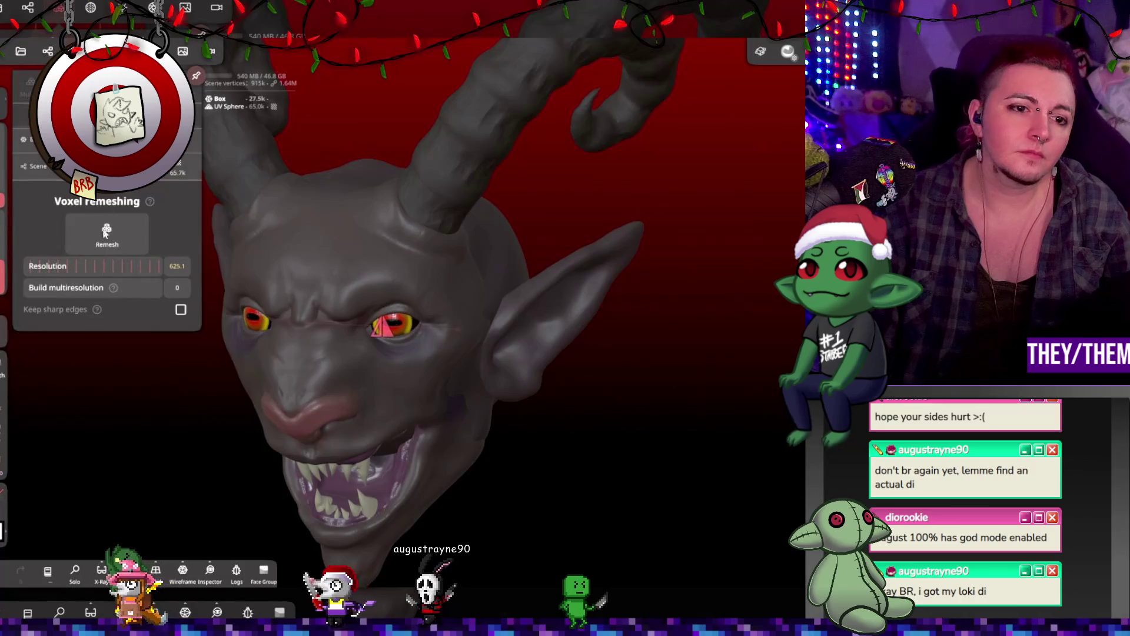
pyautogui.click(117, 230)
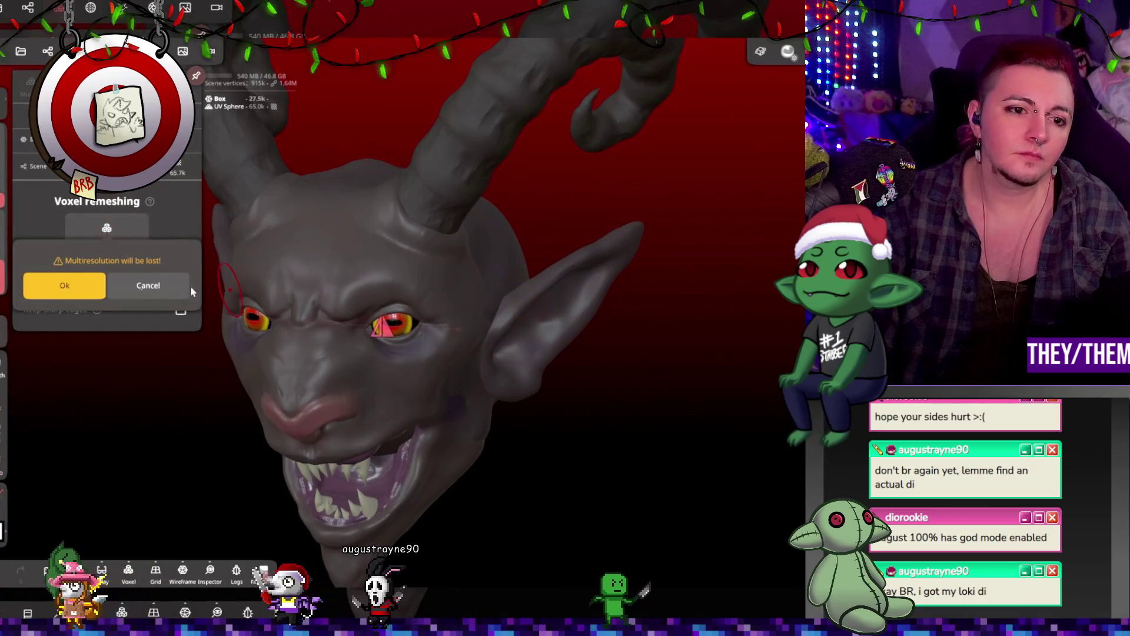
pyautogui.click(65, 285)
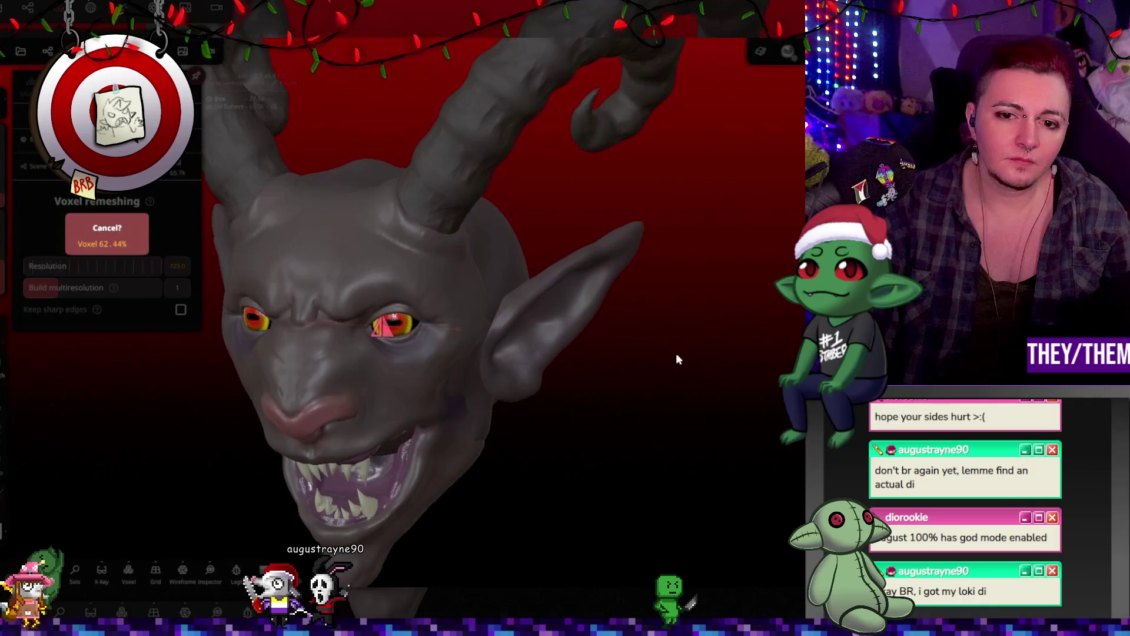
# Undo two clay strokes and inspect the face, horns, mouth and ear
pyautogui.moveTo(546, 422)
pyautogui.mouseDown()
pyautogui.moveTo(658, 417)
pyautogui.moveTo(444, 447)
pyautogui.moveTo(402, 293)
pyautogui.mouseUp()
pyautogui.hotkey('ctrl', 'z')
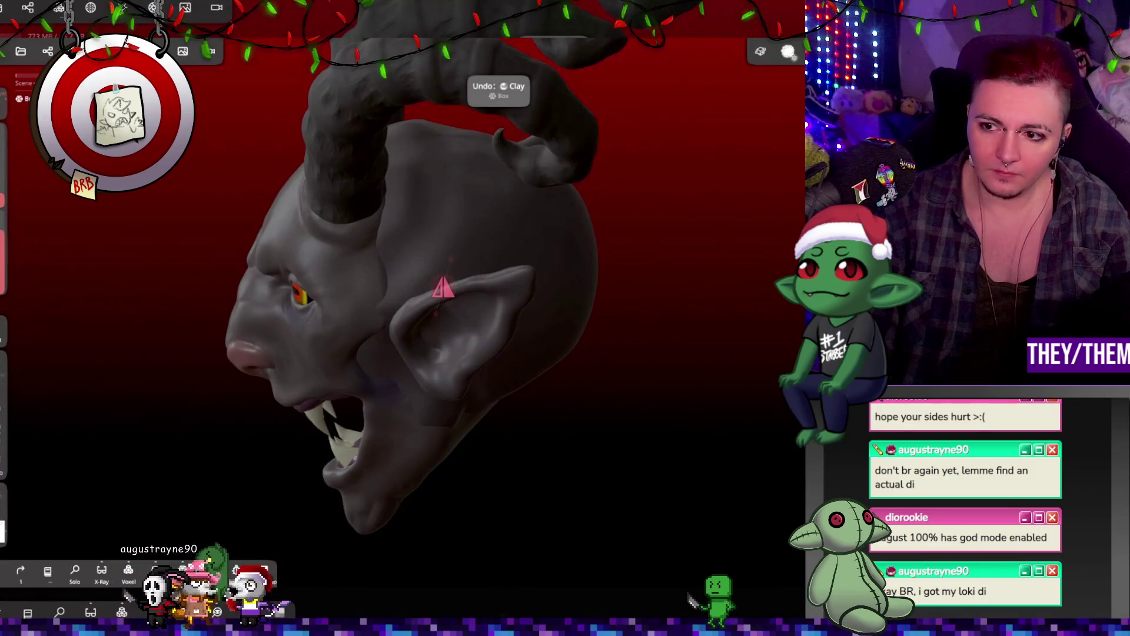
pyautogui.hotkey('ctrl', 'z')
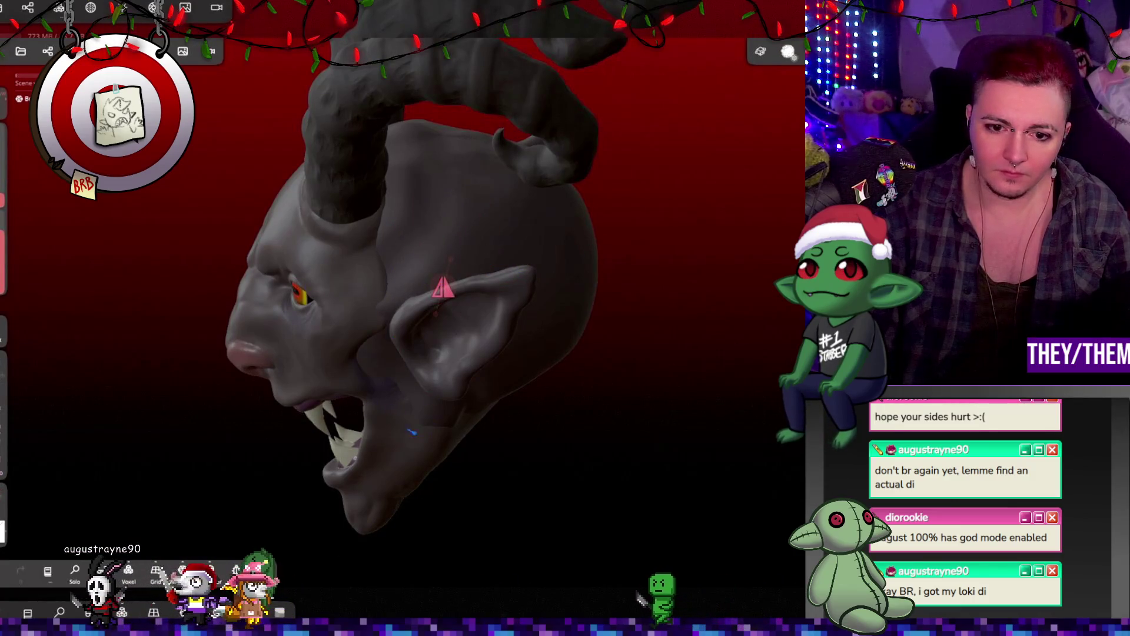
pyautogui.moveTo(661, 399); pyautogui.dragTo(401, 376)
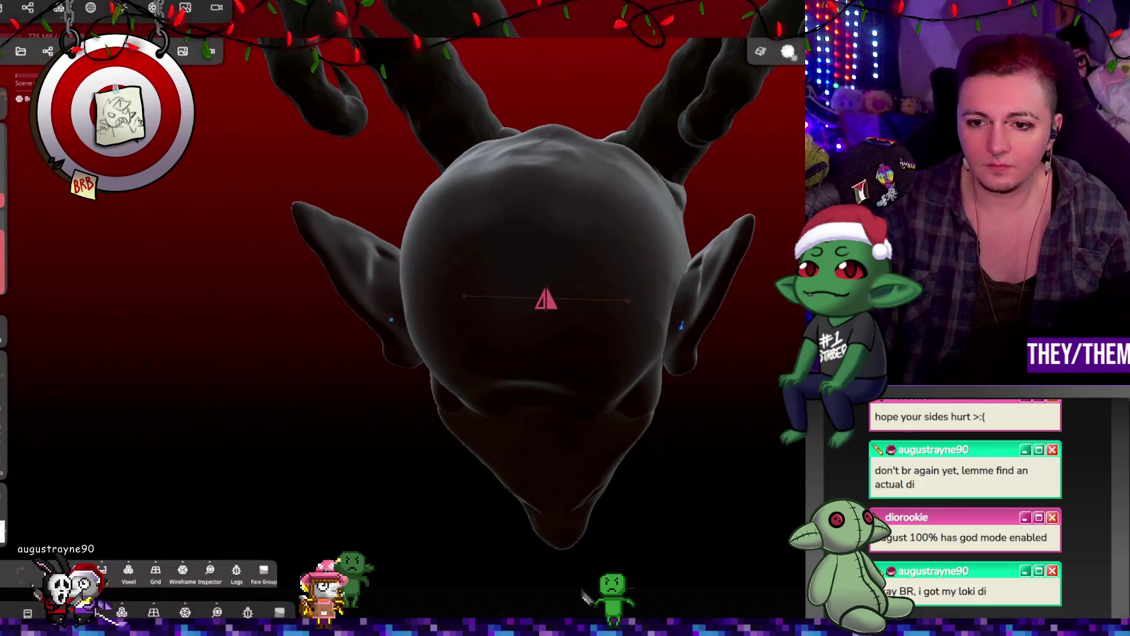
pyautogui.moveTo(654, 338); pyautogui.dragTo(622, 264)
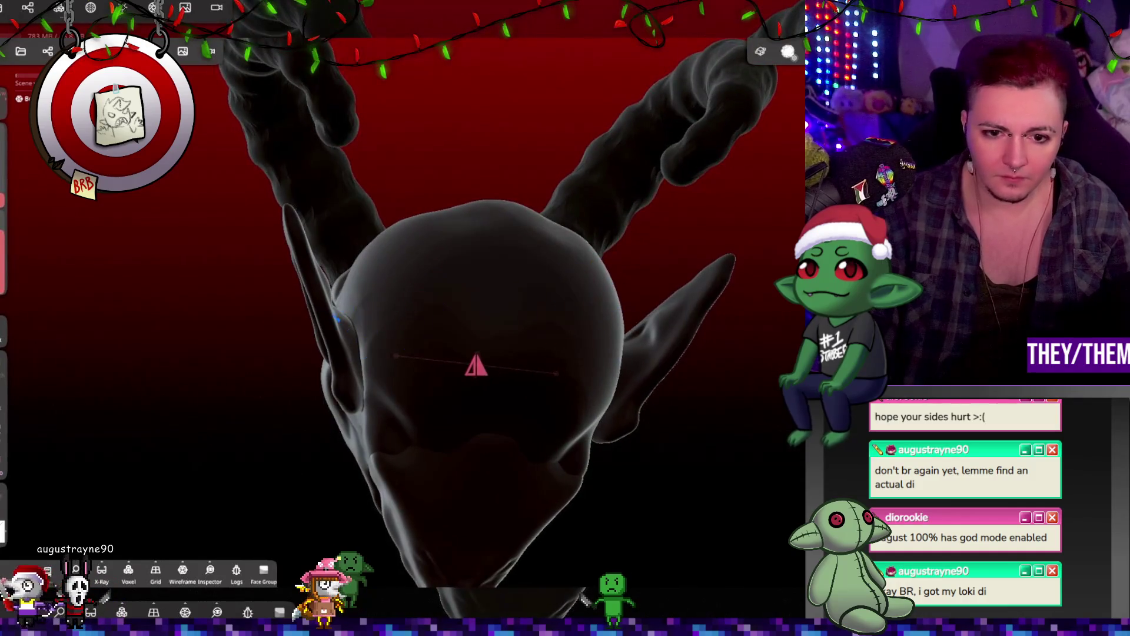
pyautogui.moveTo(589, 447)
pyautogui.mouseDown()
pyautogui.moveTo(555, 472)
pyautogui.moveTo(421, 391)
pyautogui.mouseUp()
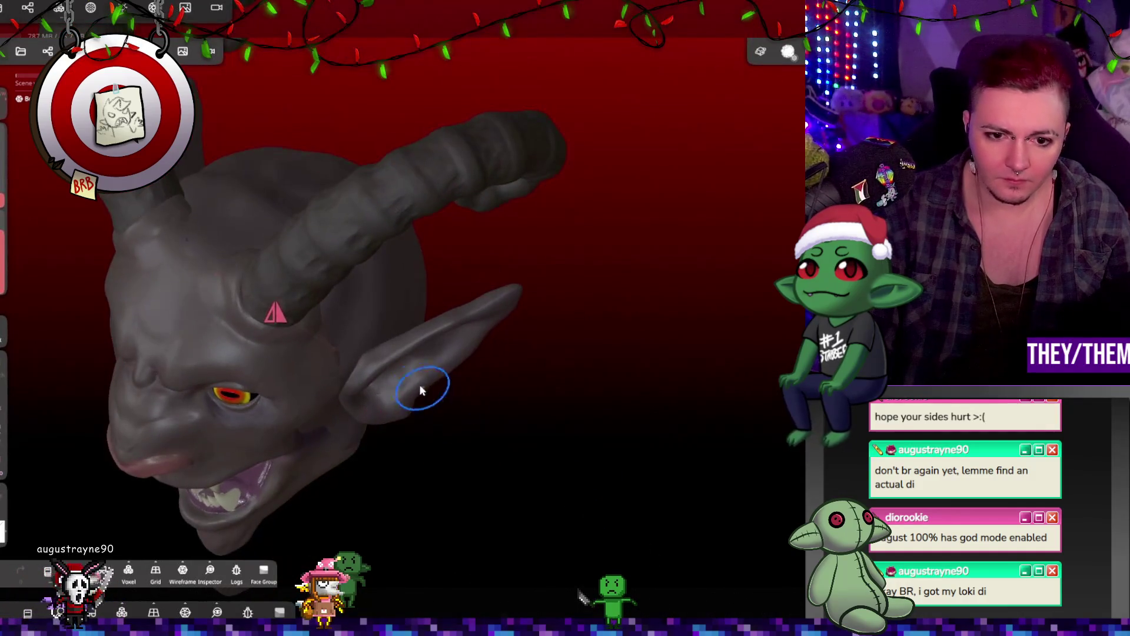
pyautogui.moveTo(346, 374)
pyautogui.mouseDown(button='right')
pyautogui.moveTo(273, 222)
pyautogui.moveTo(354, 373)
pyautogui.moveTo(416, 323)
pyautogui.moveTo(512, 433)
pyautogui.moveTo(570, 533)
pyautogui.mouseUp(button='right')
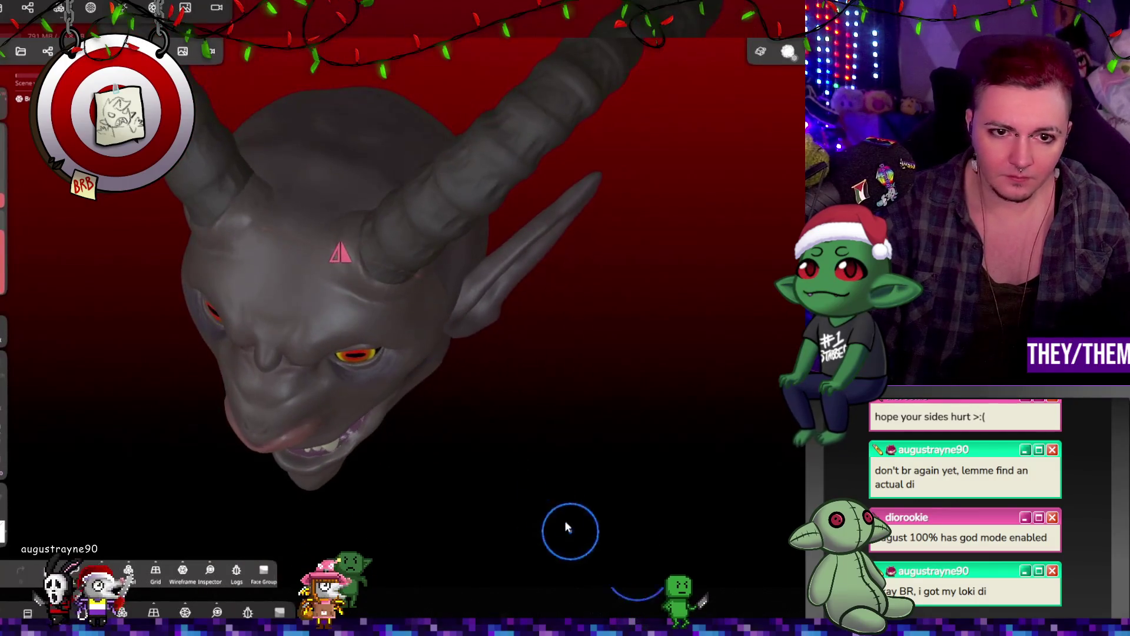
pyautogui.moveTo(295, 204); pyautogui.dragTo(280, 260)
# Remesh again at the higher voxel resolution of 954
pyautogui.click(29, 7)
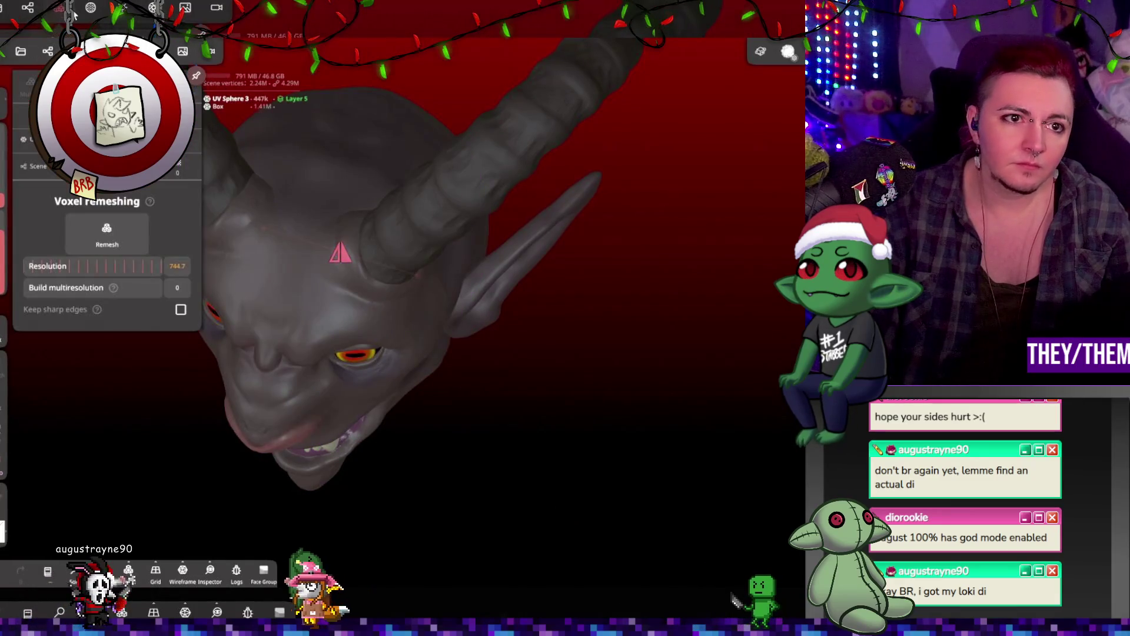
pyautogui.click(77, 252)
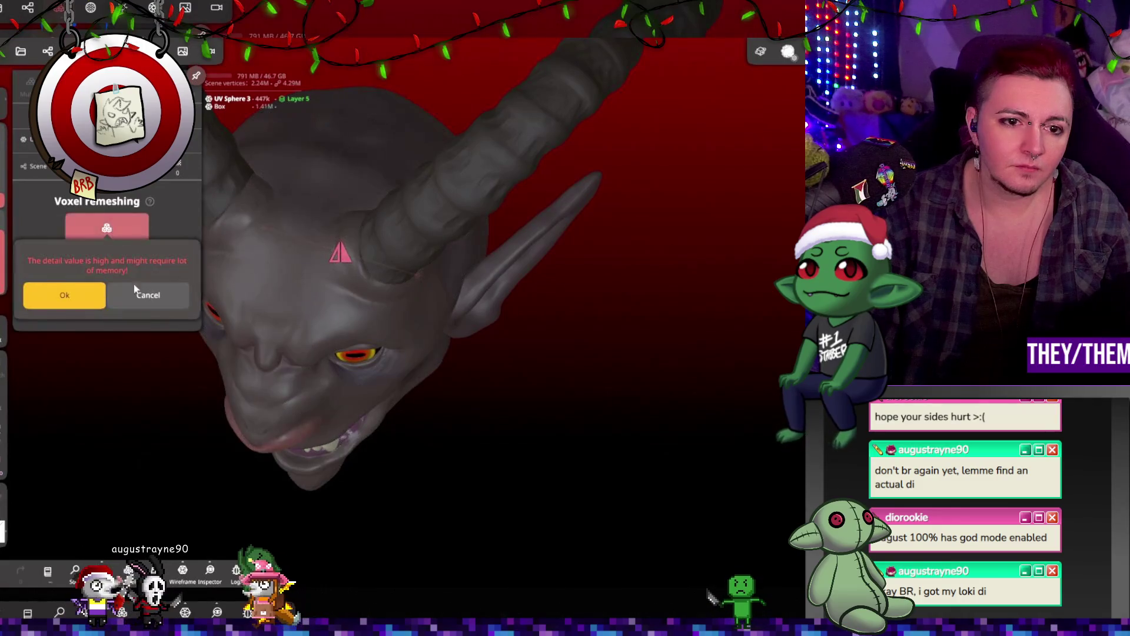
pyautogui.click(65, 294)
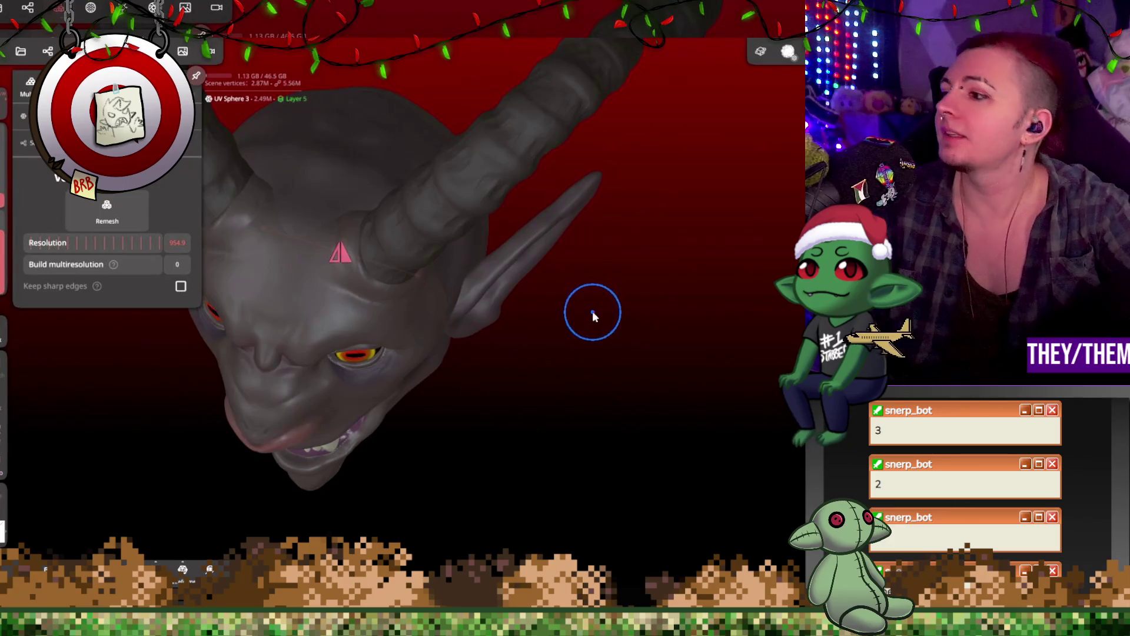
# Inspect the head, ear and jaw from several angles and save the project as krampus
pyautogui.moveTo(494, 361)
pyautogui.mouseDown()
pyautogui.moveTo(429, 351)
pyautogui.moveTo(661, 408)
pyautogui.moveTo(669, 431)
pyautogui.mouseUp()
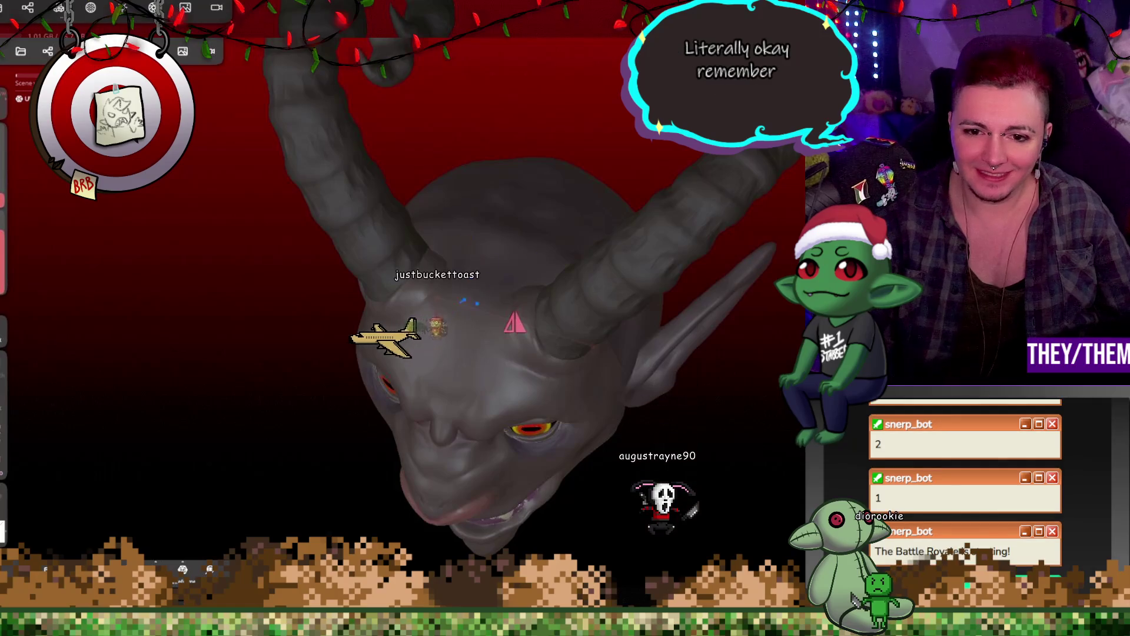
pyautogui.moveTo(547, 224)
pyautogui.mouseDown()
pyautogui.moveTo(559, 283)
pyautogui.moveTo(700, 303)
pyautogui.moveTo(560, 302)
pyautogui.mouseUp()
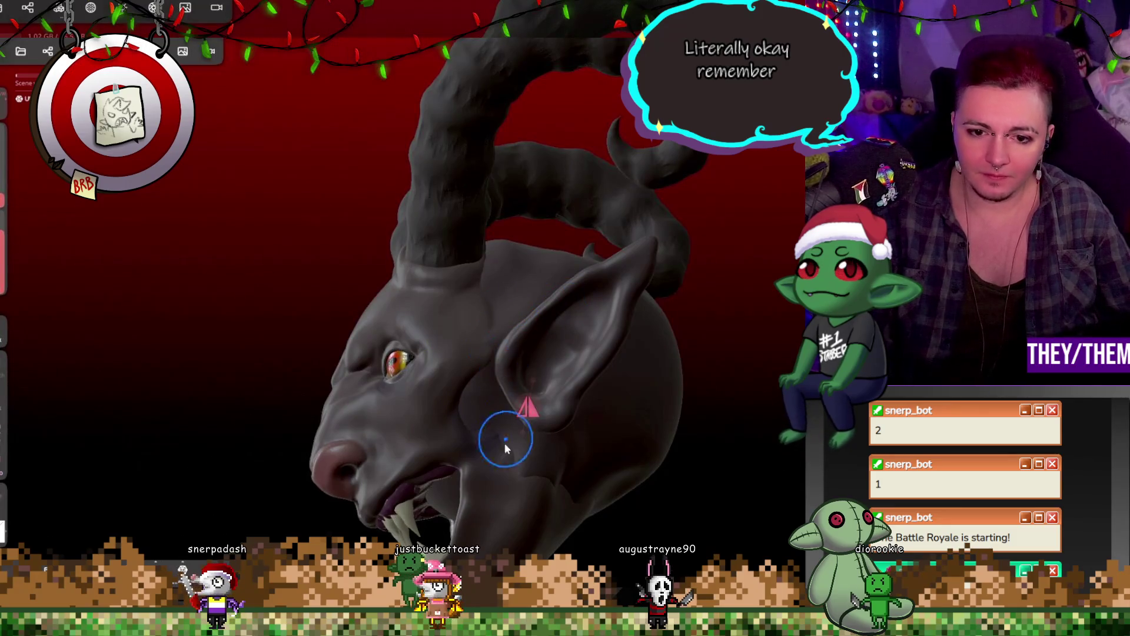
pyautogui.moveTo(503, 440); pyautogui.dragTo(500, 449)
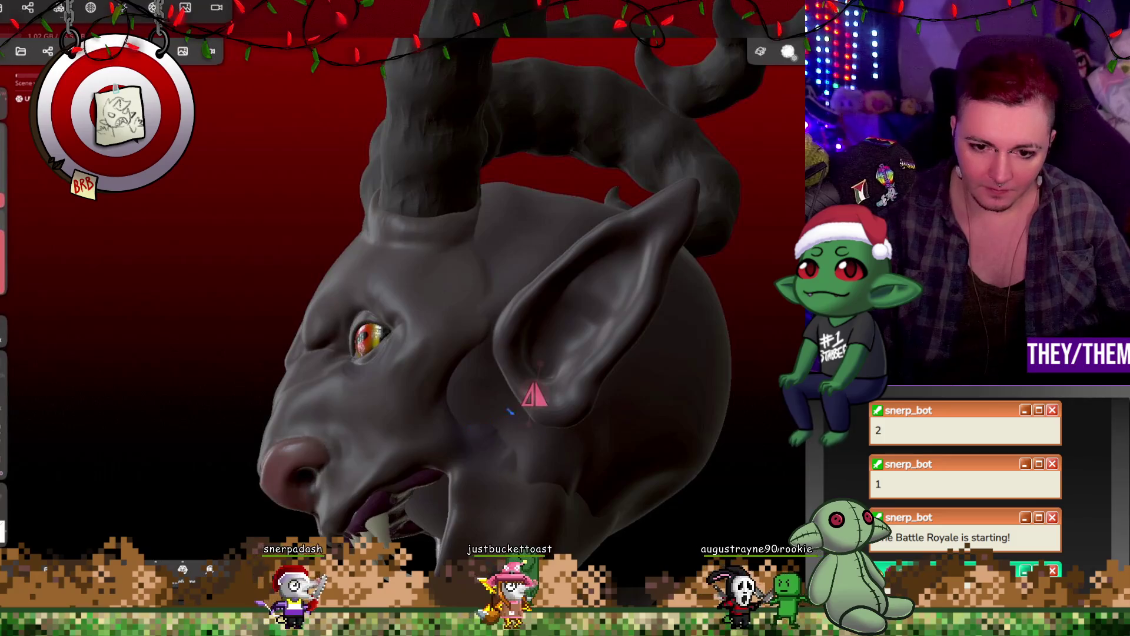
pyautogui.moveTo(615, 411)
pyautogui.mouseDown()
pyautogui.moveTo(525, 239)
pyautogui.moveTo(521, 266)
pyautogui.moveTo(545, 253)
pyautogui.moveTo(549, 348)
pyautogui.moveTo(449, 222)
pyautogui.mouseUp()
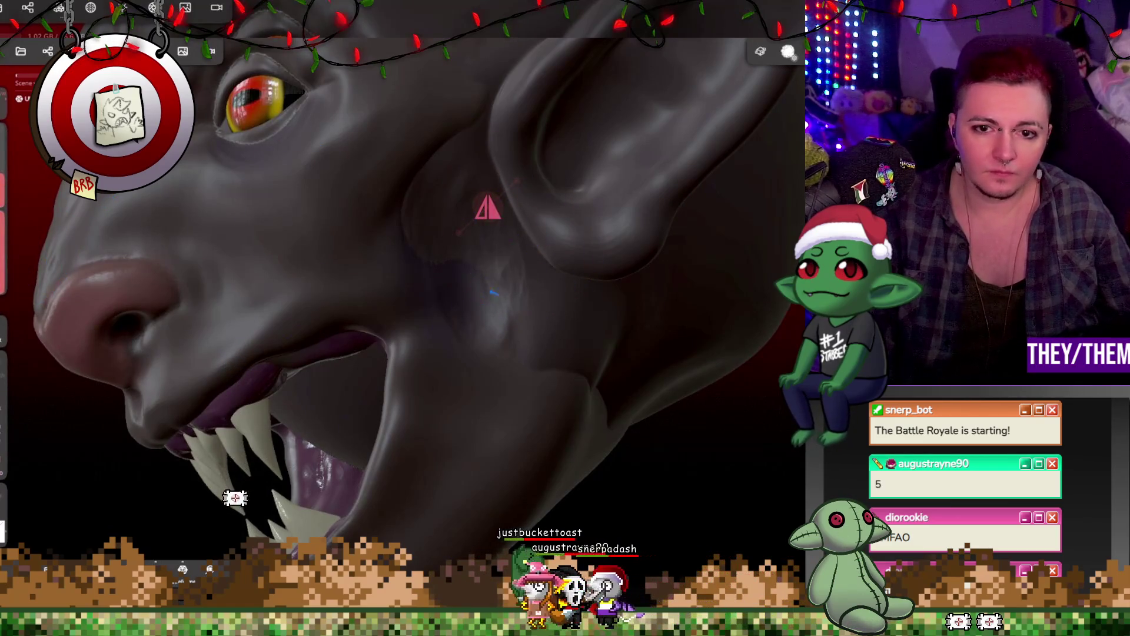
pyautogui.moveTo(508, 324)
pyautogui.mouseDown(button='right')
pyautogui.moveTo(751, 381)
pyautogui.moveTo(617, 401)
pyautogui.moveTo(585, 385)
pyautogui.mouseUp(button='right')
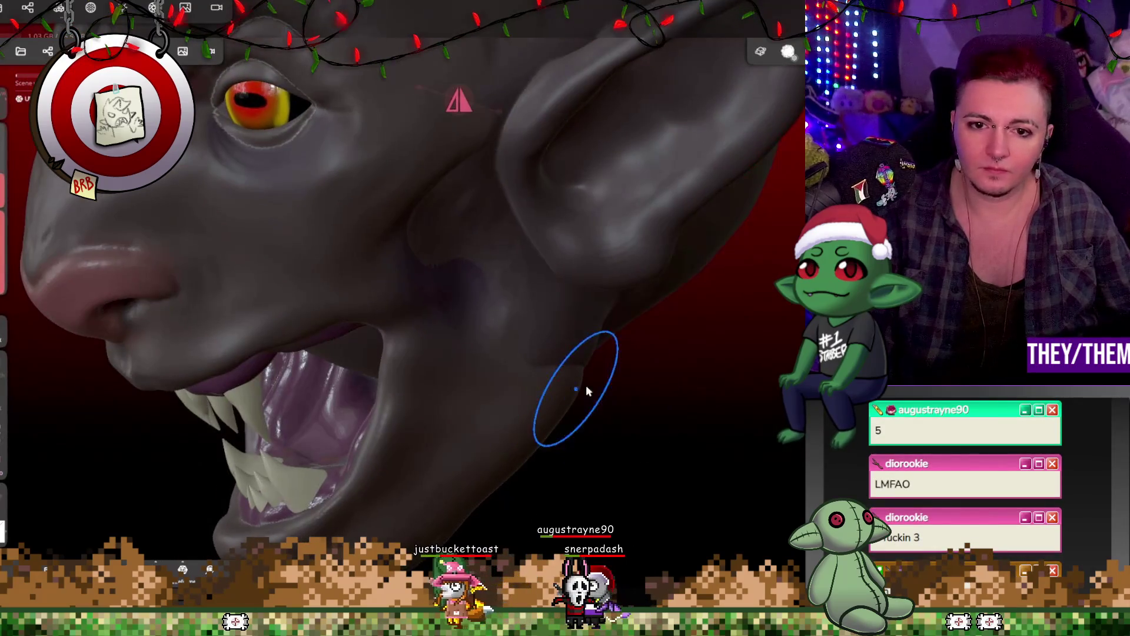
pyautogui.moveTo(800, 75)
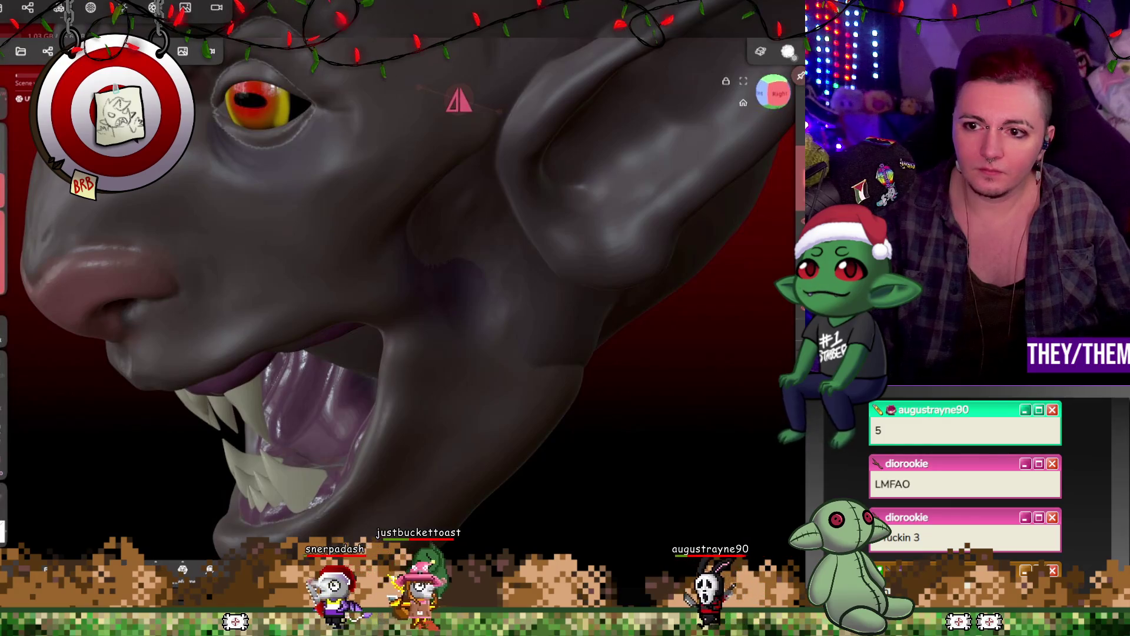
pyautogui.hotkey('ctrl', 's')
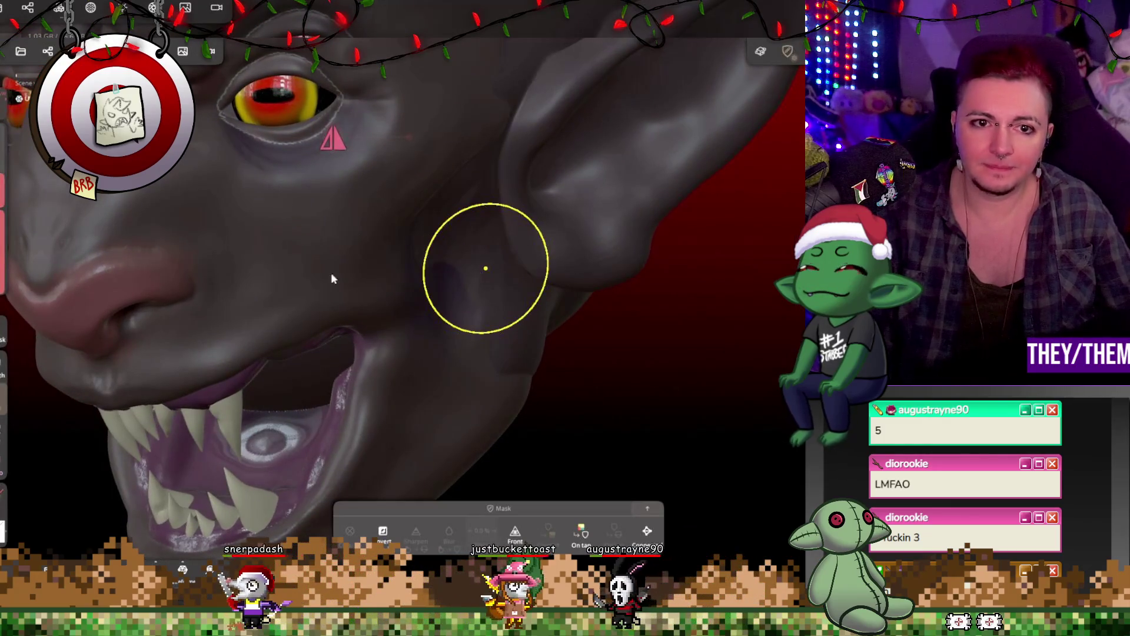
# Zoom in on the mouth and eyes, then bring up the yellow material's paint settings
pyautogui.moveTo(331, 273); pyautogui.dragTo(439, 356, button='right')
pyautogui.press('f')
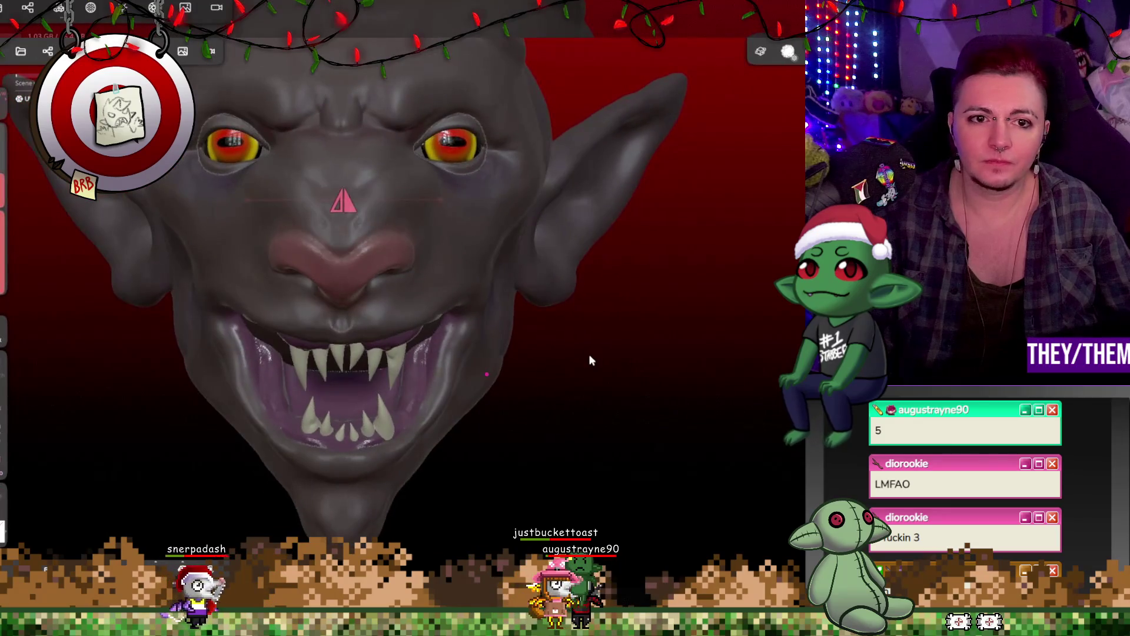
pyautogui.scroll(5, 429, 154)
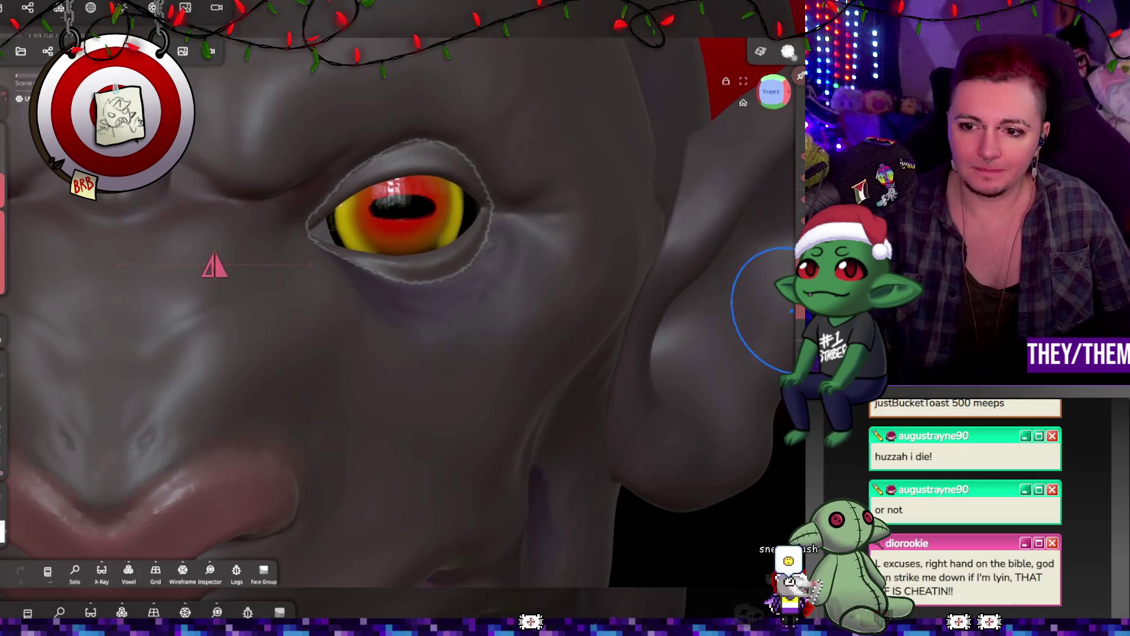
pyautogui.scroll(-4, 409, 311)
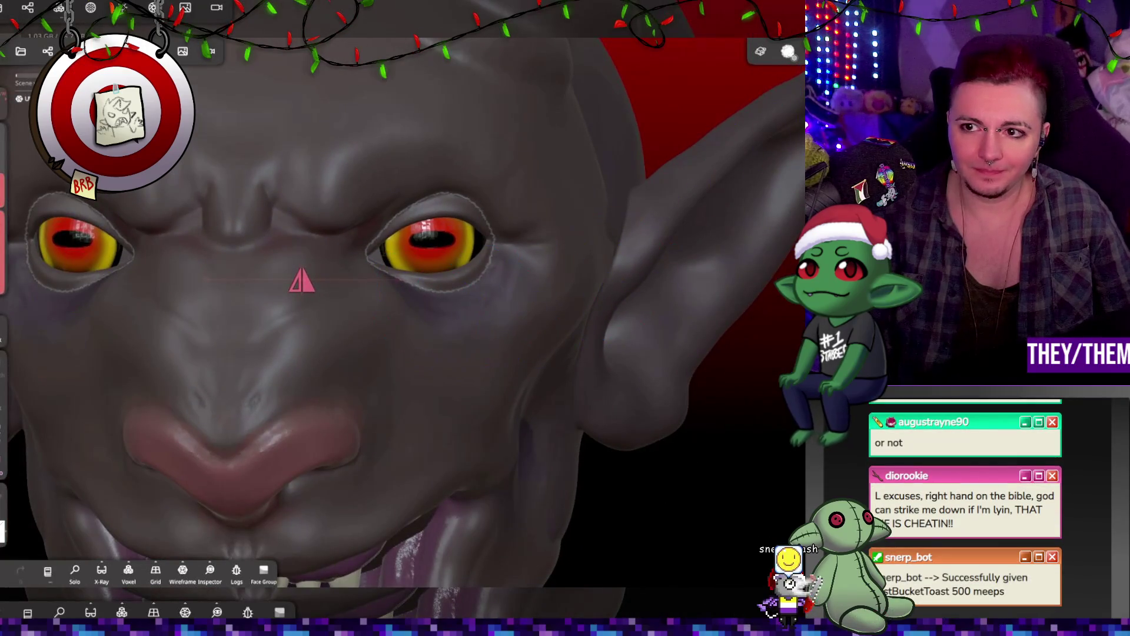
pyautogui.click(18, 486)
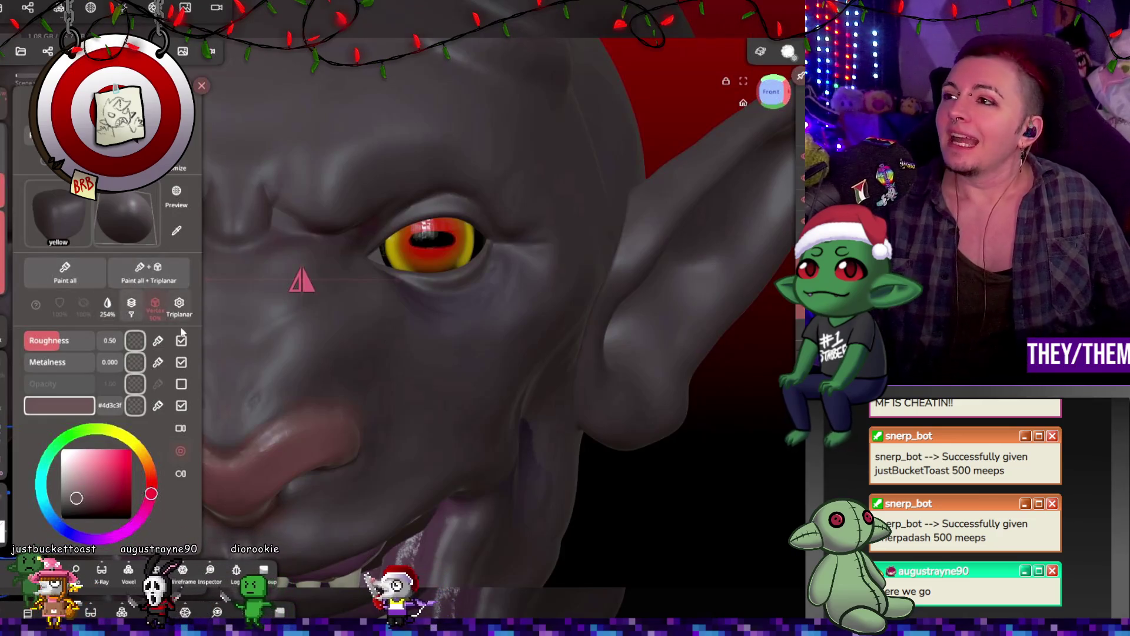
# Orbit to view the open mouth, teeth and jaw from below and the side
pyautogui.moveTo(369, 353)
pyautogui.mouseDown(button='right')
pyautogui.moveTo(576, 320)
pyautogui.moveTo(492, 328)
pyautogui.mouseUp(button='right')
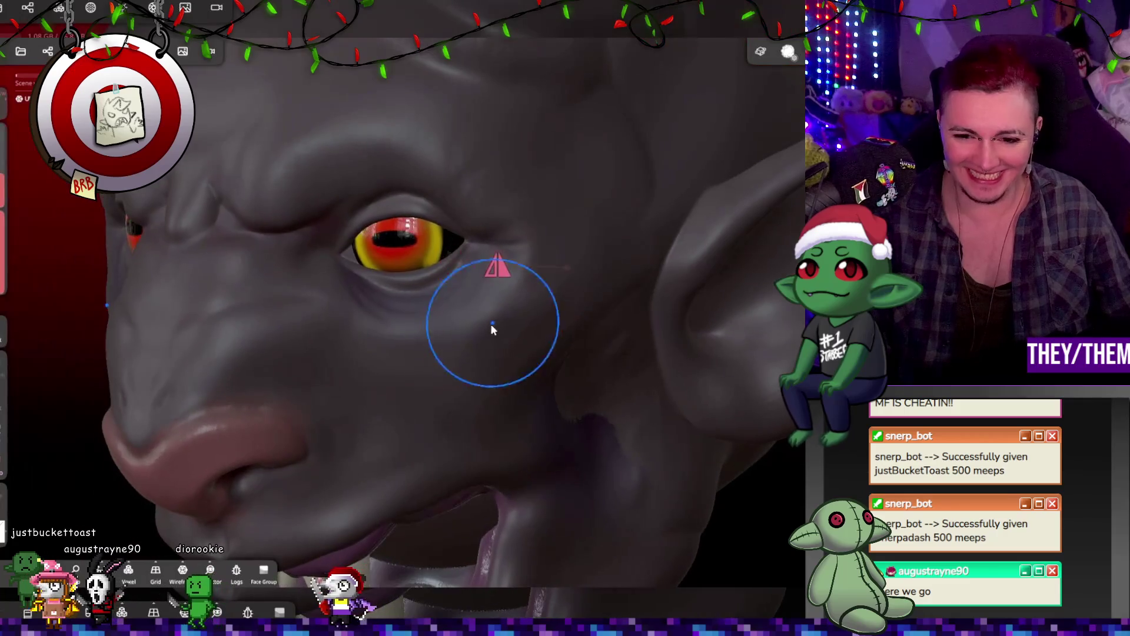
pyautogui.moveTo(687, 324)
pyautogui.mouseDown(button='right')
pyautogui.moveTo(613, 185)
pyautogui.moveTo(729, 263)
pyautogui.moveTo(517, 257)
pyautogui.moveTo(618, 239)
pyautogui.moveTo(507, 244)
pyautogui.moveTo(422, 278)
pyautogui.moveTo(335, 285)
pyautogui.moveTo(464, 244)
pyautogui.moveTo(333, 286)
pyautogui.moveTo(235, 292)
pyautogui.moveTo(336, 294)
pyautogui.moveTo(404, 270)
pyautogui.moveTo(450, 358)
pyautogui.moveTo(493, 261)
pyautogui.mouseUp(button='right')
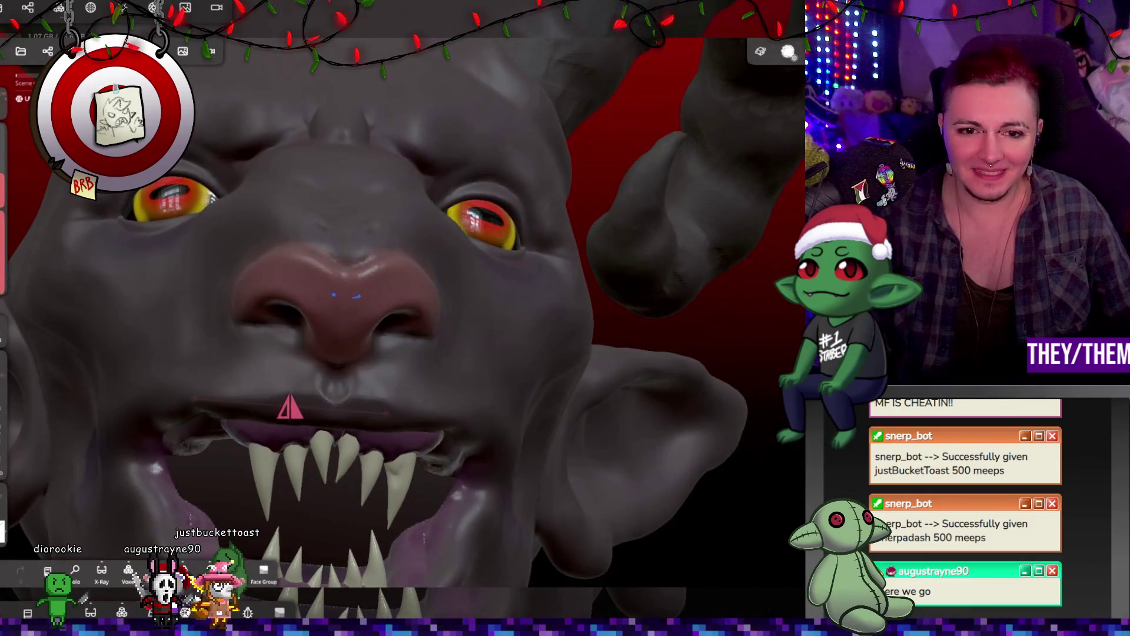
pyautogui.moveTo(340, 318)
pyautogui.mouseDown(button='right')
pyautogui.moveTo(403, 336)
pyautogui.moveTo(575, 454)
pyautogui.moveTo(547, 500)
pyautogui.mouseUp(button='right')
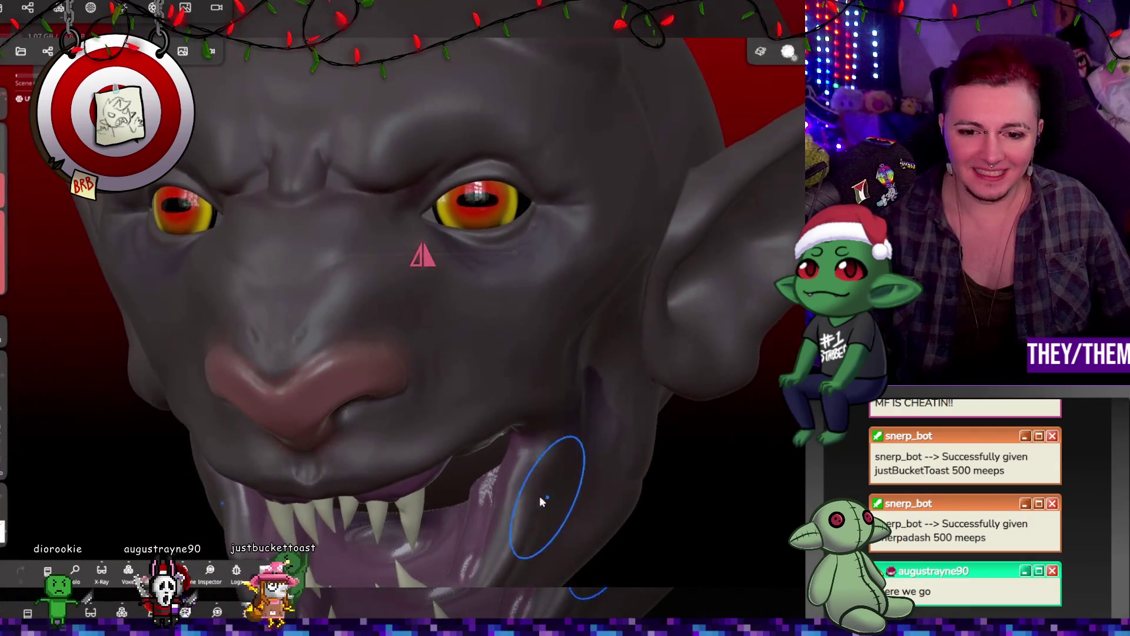
pyautogui.moveTo(478, 490)
pyautogui.mouseDown(button='right')
pyautogui.moveTo(559, 394)
pyautogui.moveTo(683, 419)
pyautogui.moveTo(732, 462)
pyautogui.moveTo(692, 467)
pyautogui.mouseUp(button='right')
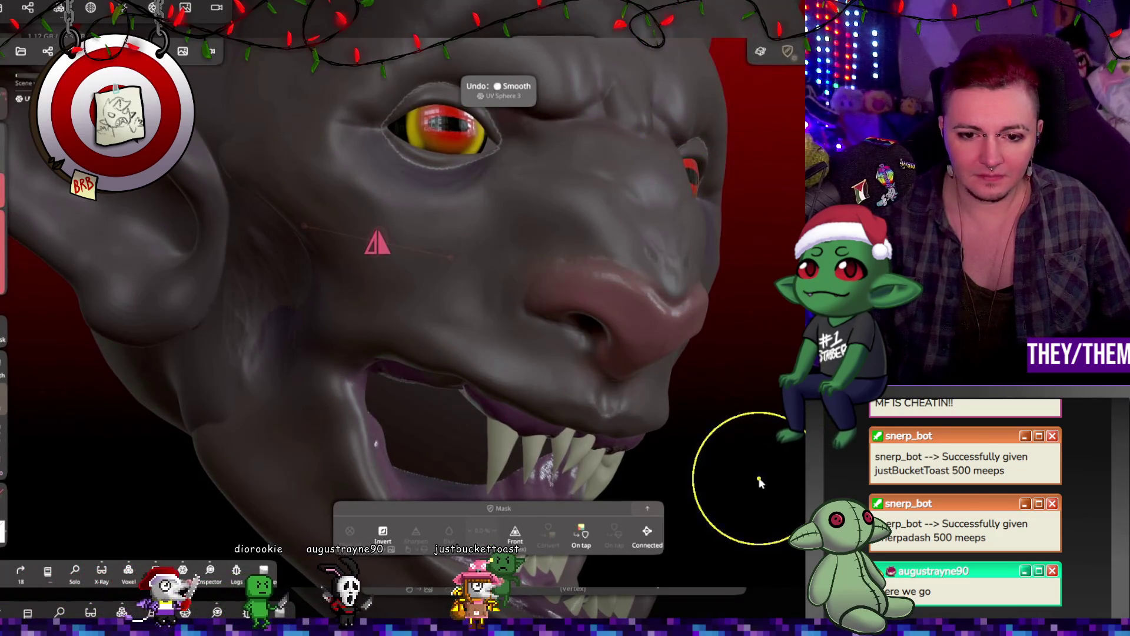
# Undo the recent smoothing strokes back to before the 954 voxel remesh
pyautogui.hotkey('ctrl', 'z')
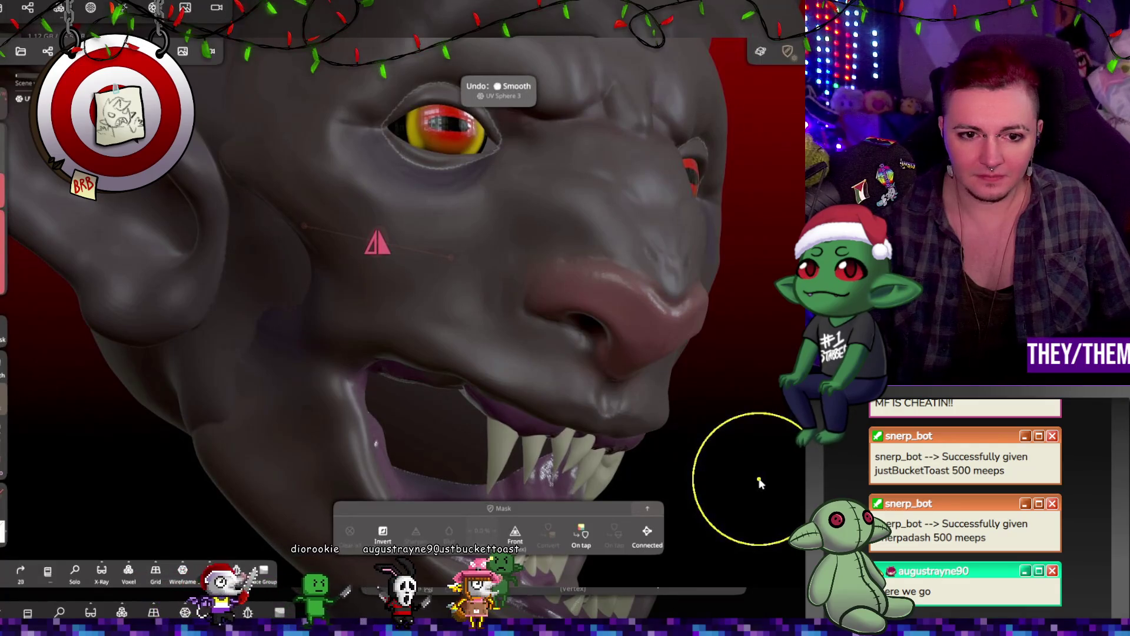
pyautogui.hotkey('ctrl', 'z')
pyautogui.hotkey('ctrl', 'z')
pyautogui.hotkey('ctrl', 'z')
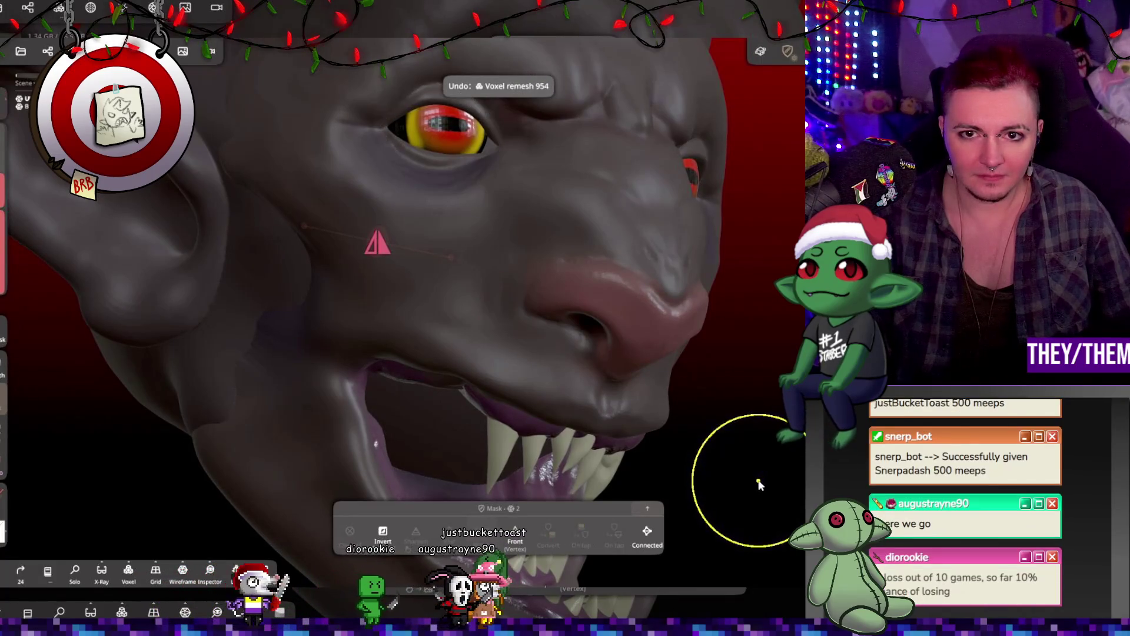
pyautogui.moveTo(759, 483)
pyautogui.mouseDown()
pyautogui.moveTo(773, 491)
pyautogui.moveTo(724, 436)
pyautogui.mouseUp()
# Rework the lip and brush away the grey membrane between the teeth, then check the face
pyautogui.moveTo(404, 406); pyautogui.dragTo(330, 404)
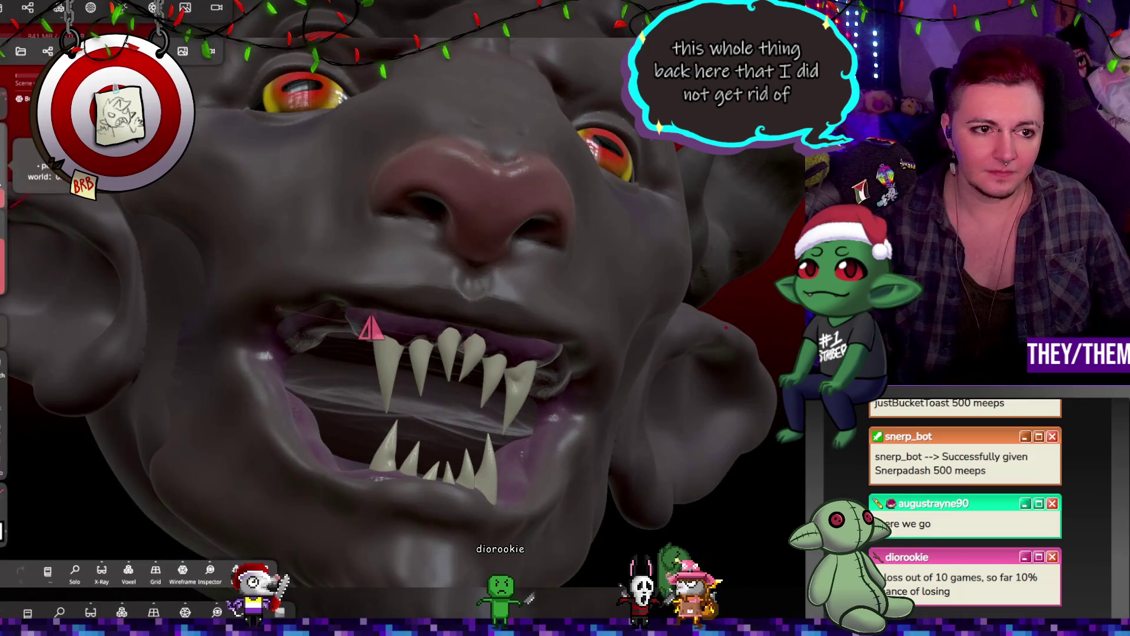
pyautogui.moveTo(431, 436)
pyautogui.mouseDown()
pyautogui.moveTo(412, 424)
pyautogui.moveTo(341, 436)
pyautogui.moveTo(438, 486)
pyautogui.moveTo(360, 433)
pyautogui.mouseUp()
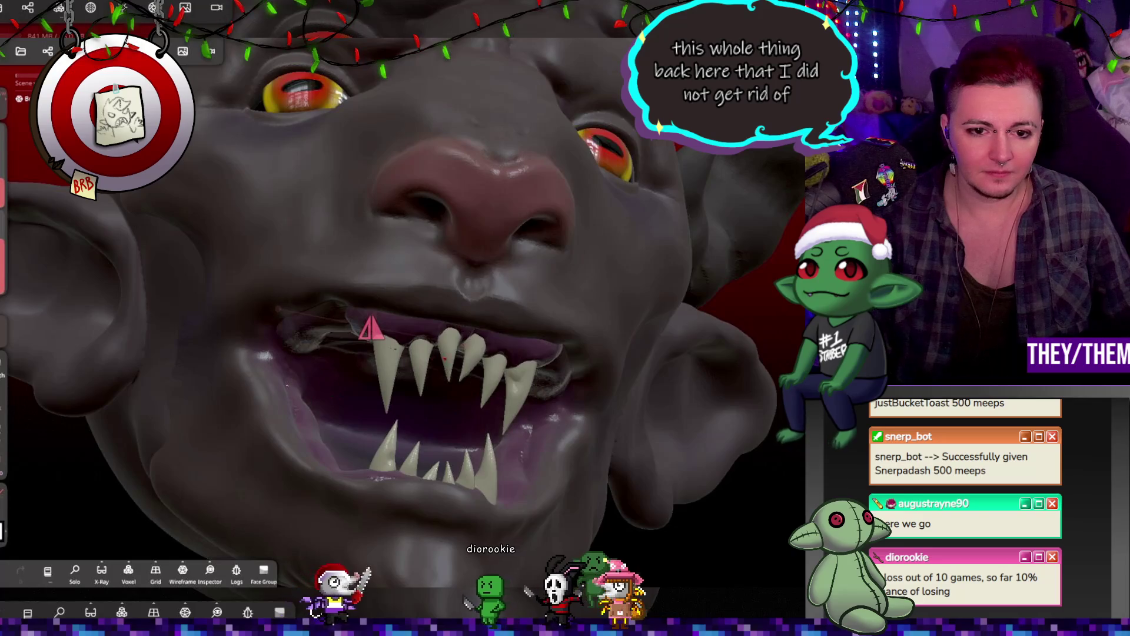
pyautogui.moveTo(470, 415)
pyautogui.mouseDown(button='right')
pyautogui.moveTo(455, 489)
pyautogui.moveTo(570, 460)
pyautogui.mouseUp(button='right')
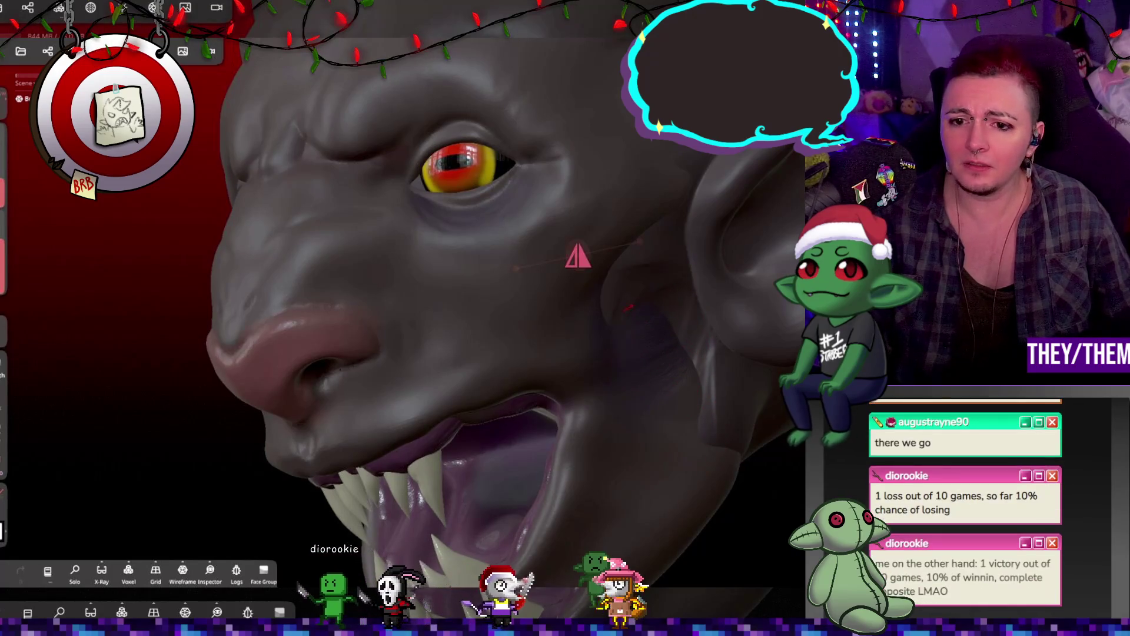
pyautogui.moveTo(610, 354)
pyautogui.mouseDown(button='right')
pyautogui.moveTo(737, 445)
pyautogui.moveTo(585, 435)
pyautogui.mouseUp(button='right')
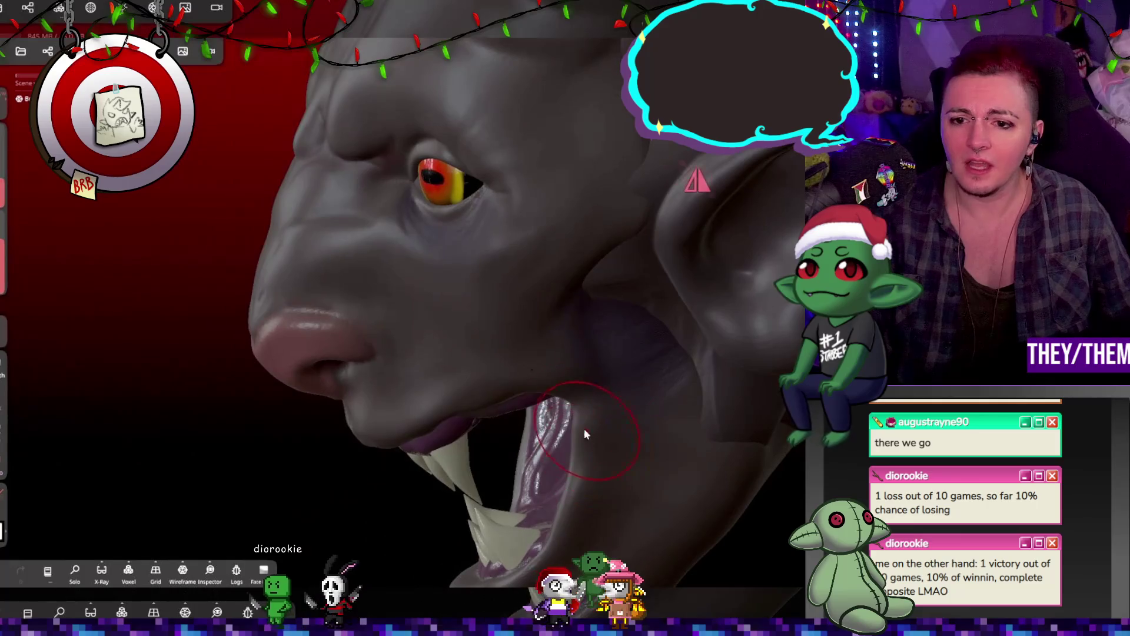
pyautogui.moveTo(570, 330)
pyautogui.mouseDown(button='right')
pyautogui.moveTo(781, 309)
pyautogui.moveTo(708, 310)
pyautogui.moveTo(627, 286)
pyautogui.mouseUp(button='right')
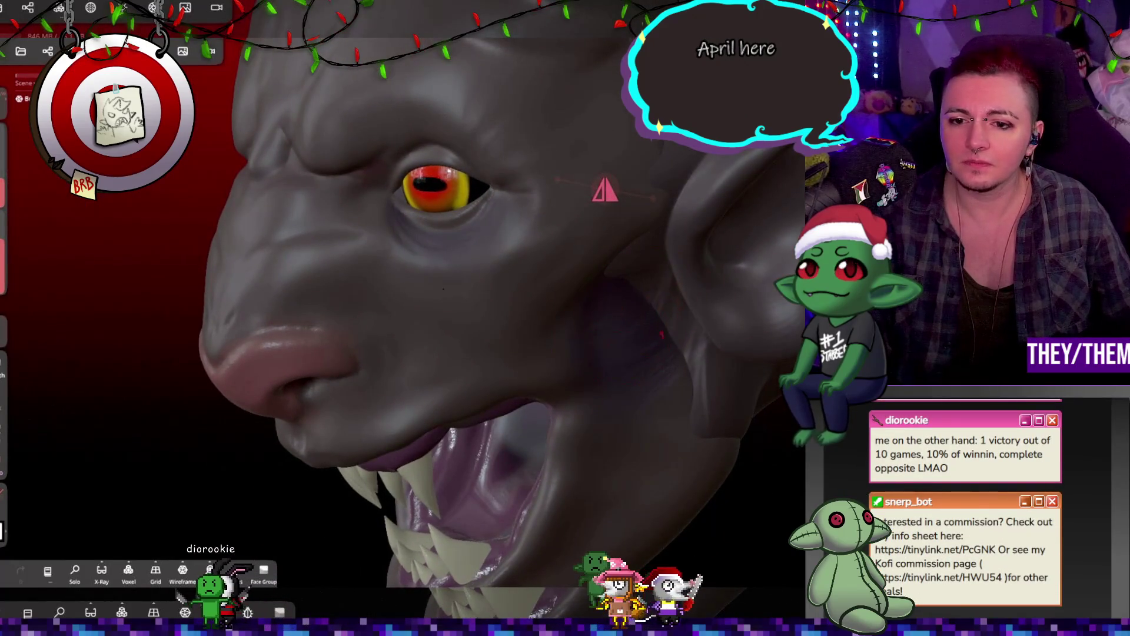
pyautogui.moveTo(567, 253); pyautogui.dragTo(586, 261, button='right')
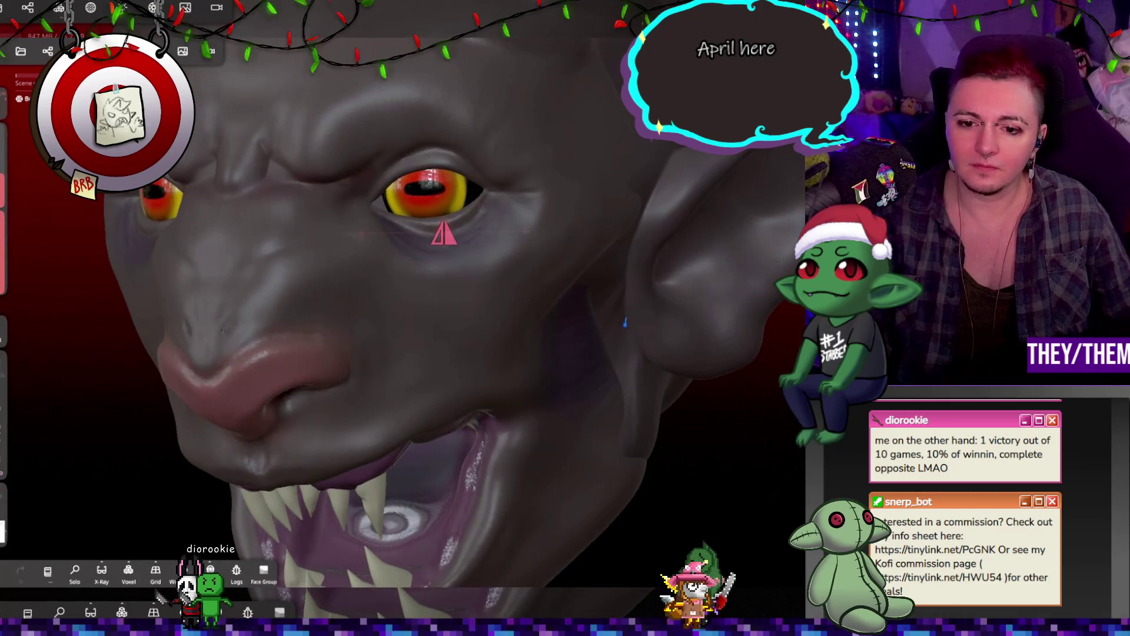
pyautogui.moveTo(620, 511)
pyautogui.mouseDown(button='right')
pyautogui.moveTo(583, 376)
pyautogui.moveTo(514, 347)
pyautogui.moveTo(627, 346)
pyautogui.moveTo(636, 373)
pyautogui.mouseUp(button='right')
# Switch to the masking brush and undo the last two flatten strokes on the head top
pyautogui.press('m')
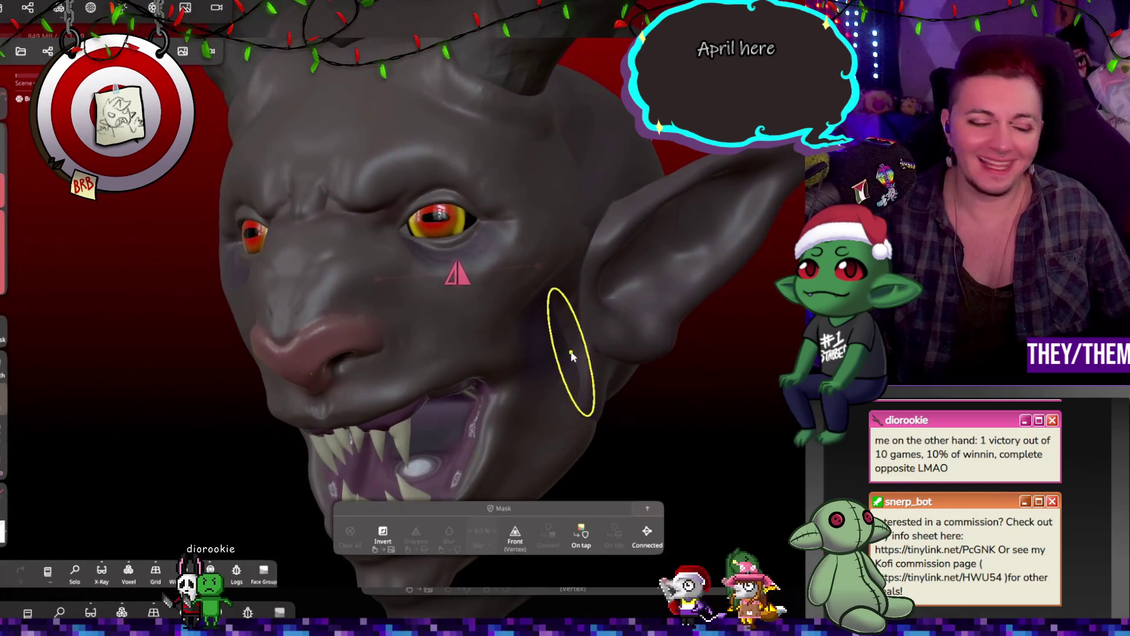
pyautogui.moveTo(429, 298)
pyautogui.mouseDown(button='right')
pyautogui.moveTo(555, 296)
pyautogui.moveTo(334, 319)
pyautogui.moveTo(356, 339)
pyautogui.moveTo(560, 228)
pyautogui.moveTo(492, 231)
pyautogui.moveTo(594, 210)
pyautogui.moveTo(785, 199)
pyautogui.mouseUp(button='right')
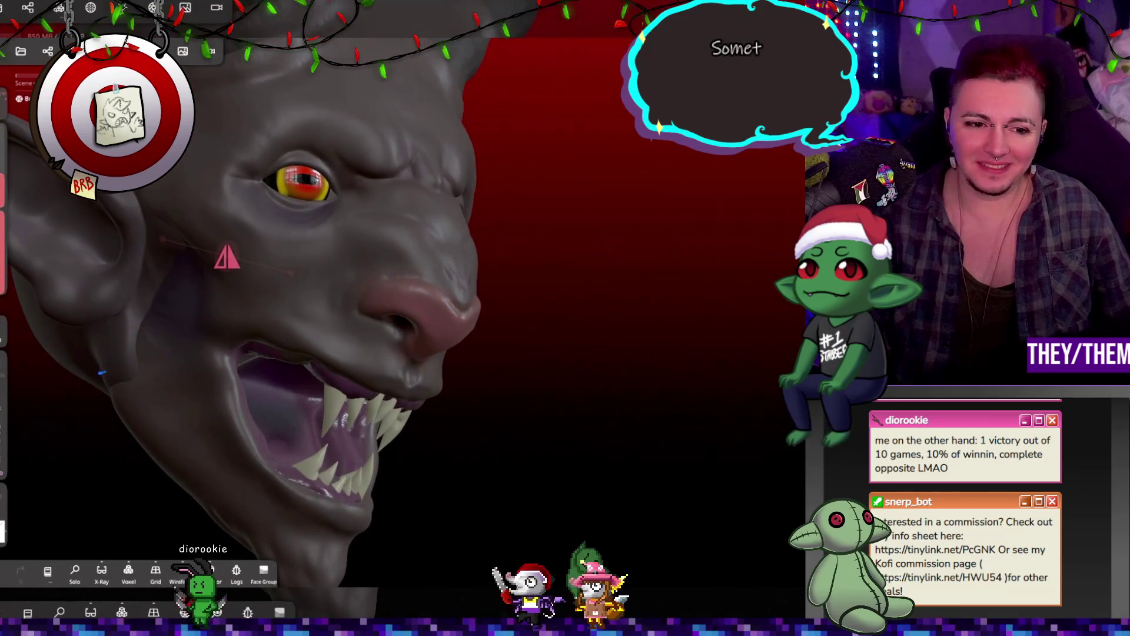
pyautogui.moveTo(319, 408)
pyautogui.mouseDown(button='right')
pyautogui.moveTo(264, 455)
pyautogui.moveTo(327, 372)
pyautogui.moveTo(401, 305)
pyautogui.moveTo(334, 403)
pyautogui.moveTo(214, 403)
pyautogui.moveTo(479, 385)
pyautogui.moveTo(506, 394)
pyautogui.moveTo(429, 394)
pyautogui.moveTo(516, 409)
pyautogui.moveTo(399, 431)
pyautogui.mouseUp(button='right')
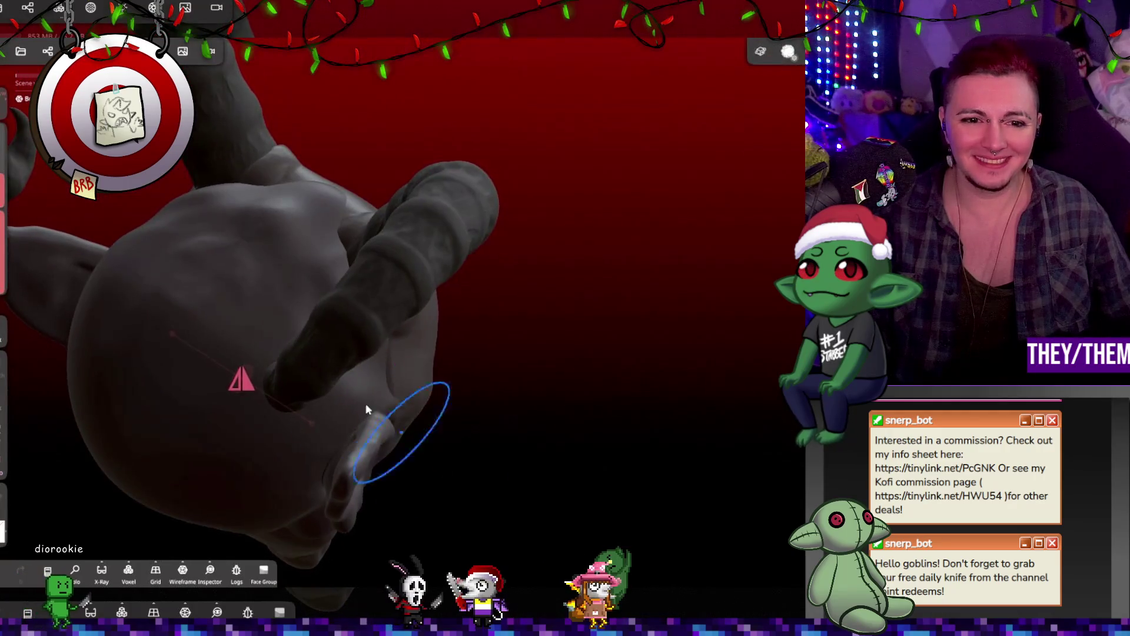
pyautogui.moveTo(210, 281)
pyautogui.mouseDown(button='right')
pyautogui.moveTo(491, 312)
pyautogui.moveTo(607, 228)
pyautogui.mouseUp(button='right')
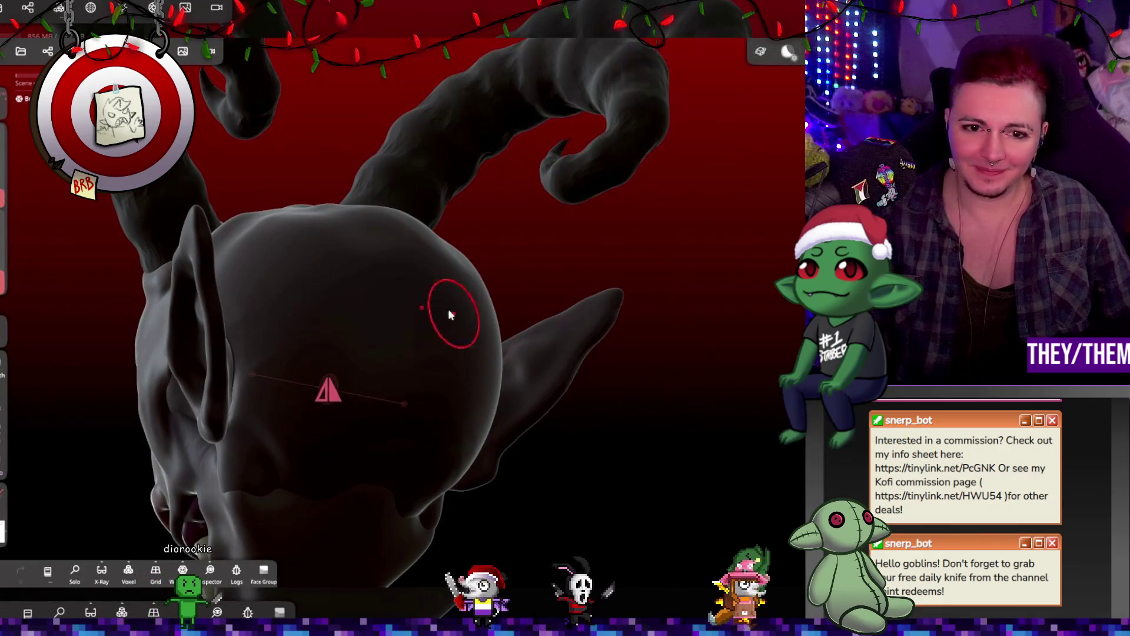
pyautogui.moveTo(371, 143)
pyautogui.mouseDown(button='right')
pyautogui.moveTo(512, 270)
pyautogui.moveTo(384, 125)
pyautogui.mouseUp(button='right')
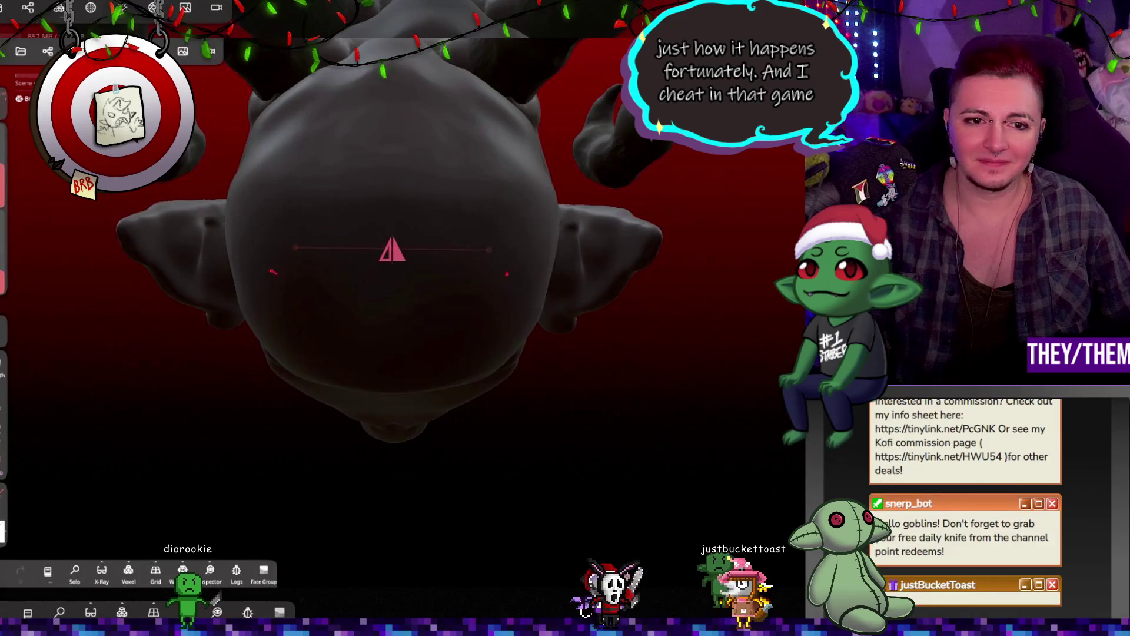
pyautogui.hotkey('ctrl', 'z')
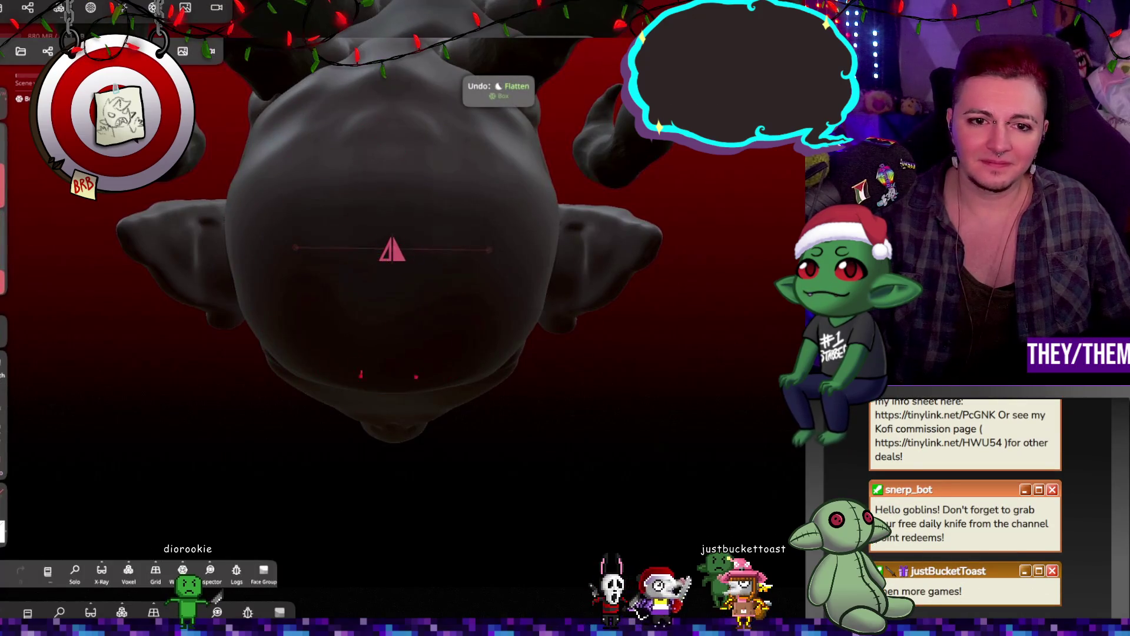
pyautogui.hotkey('ctrl', 'z')
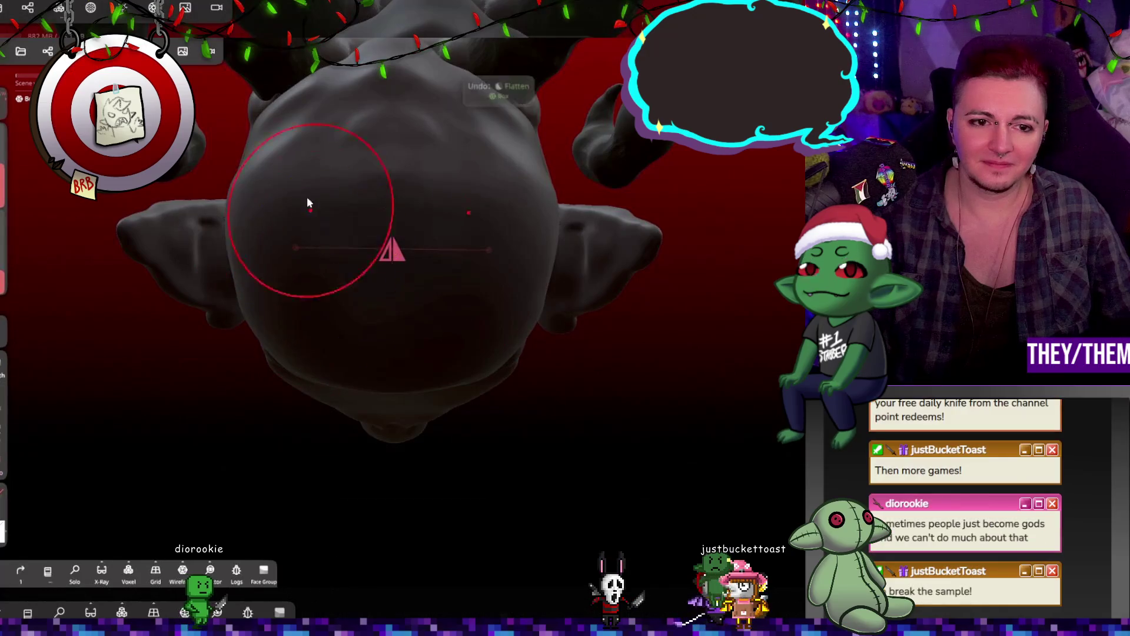
# Select the pointed ear piece together with the head mesh
pyautogui.moveTo(412, 390)
pyautogui.mouseDown(button='middle')
pyautogui.moveTo(666, 315)
pyautogui.moveTo(429, 199)
pyautogui.moveTo(294, 221)
pyautogui.mouseUp(button='middle')
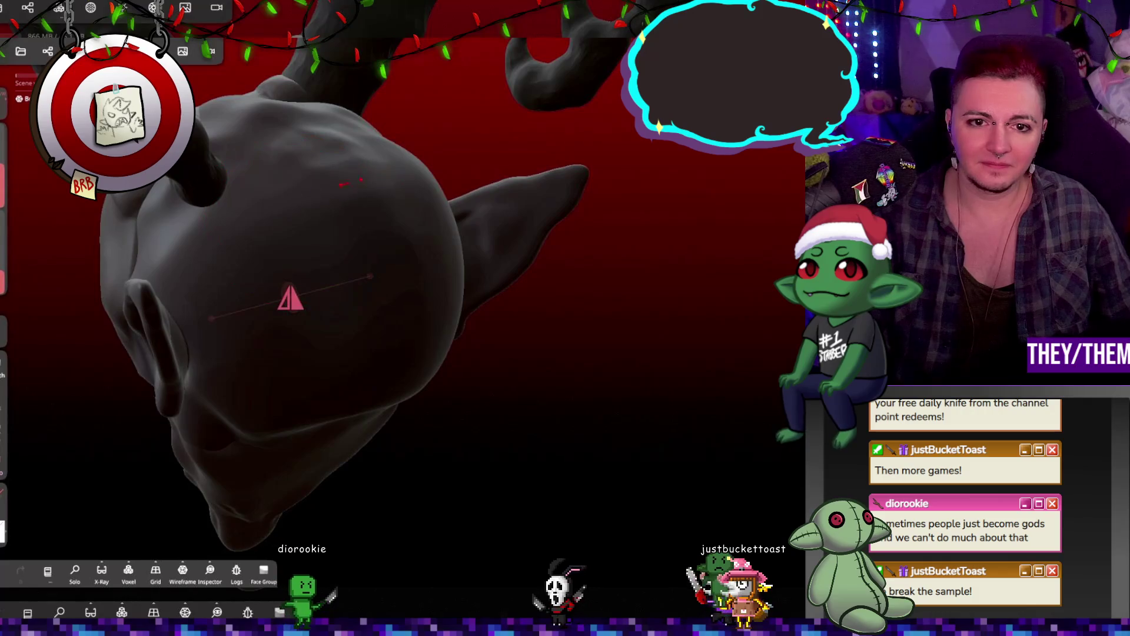
pyautogui.moveTo(595, 403)
pyautogui.mouseDown(button='middle')
pyautogui.moveTo(662, 306)
pyautogui.moveTo(732, 309)
pyautogui.moveTo(549, 415)
pyautogui.moveTo(736, 411)
pyautogui.moveTo(605, 429)
pyautogui.moveTo(690, 424)
pyautogui.mouseUp(button='middle')
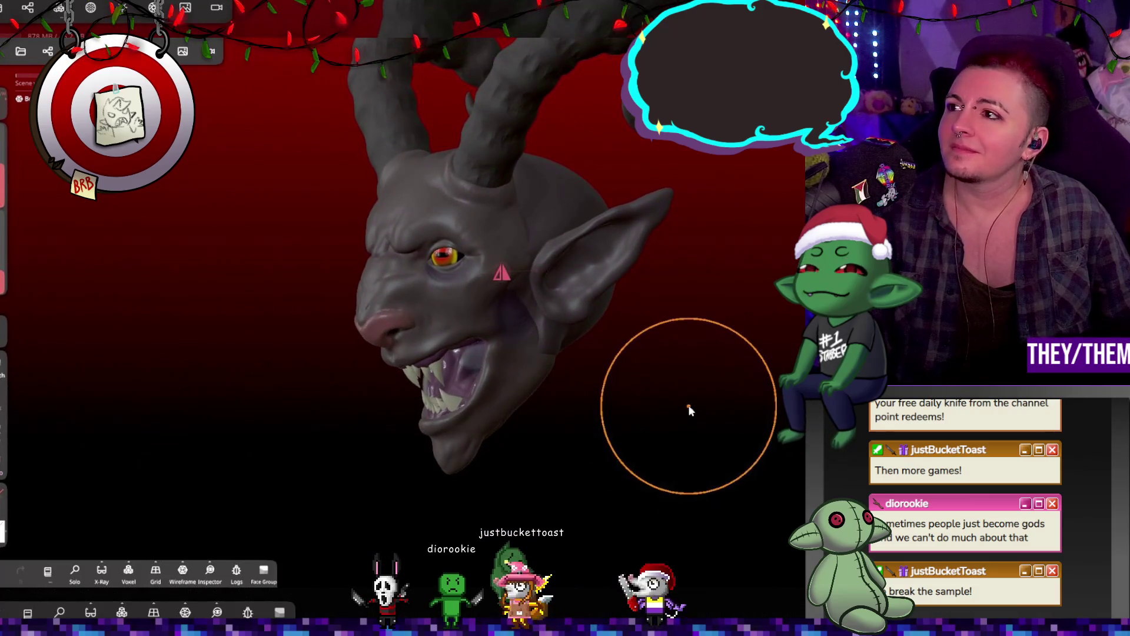
pyautogui.press('m')
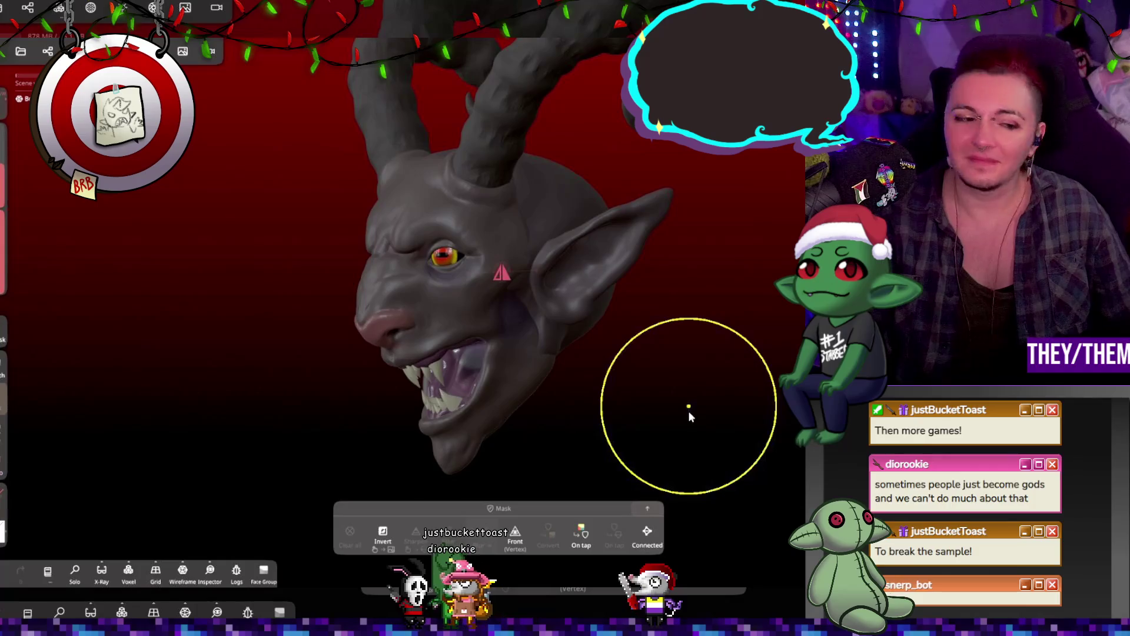
pyautogui.moveTo(719, 383); pyautogui.dragTo(560, 328, button='middle')
pyautogui.click(502, 252)
pyautogui.click(336, 302)
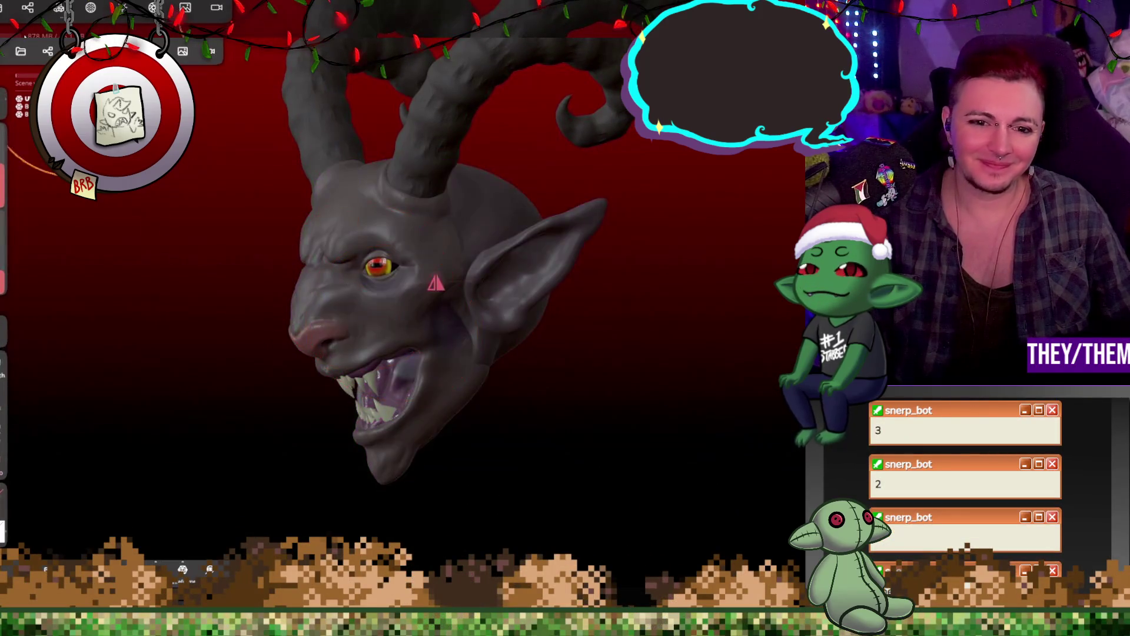
# Voxel-remesh the selected ear and head as one mesh at resolution about 830
pyautogui.click(23, 52)
pyautogui.click(47, 51)
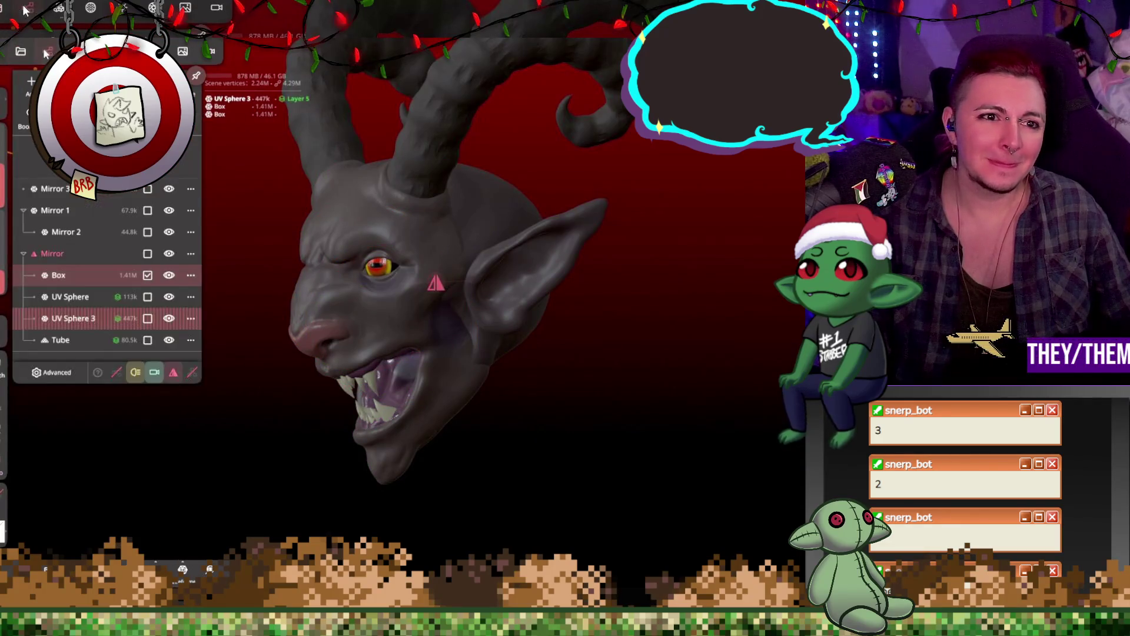
pyautogui.click(75, 50)
pyautogui.moveTo(97, 281); pyautogui.dragTo(164, 281)
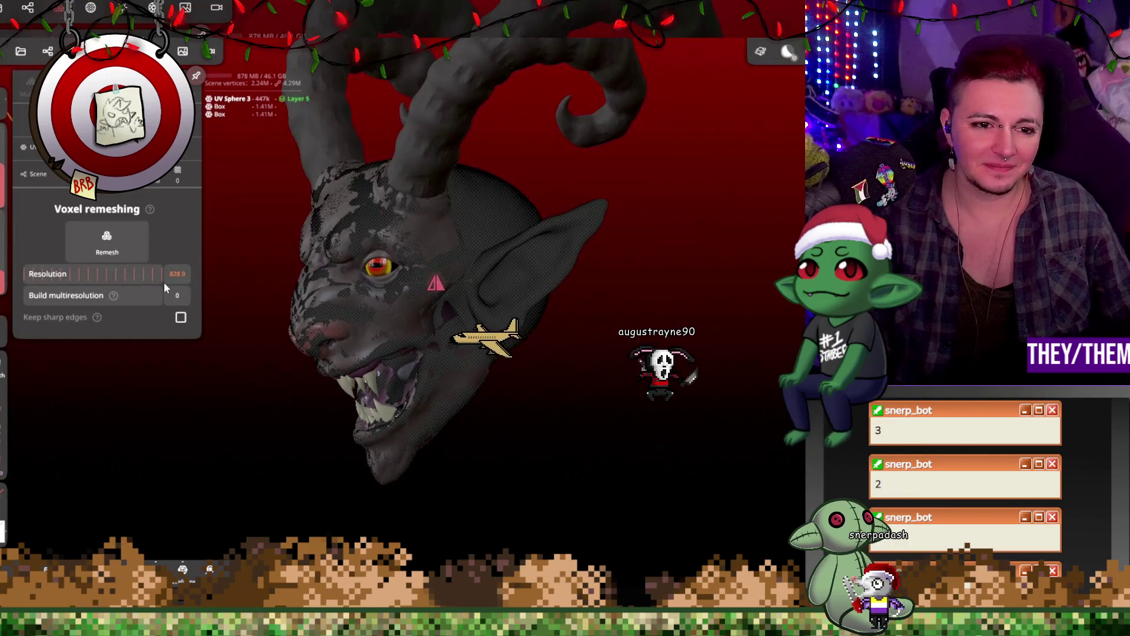
pyautogui.click(107, 241)
pyautogui.click(58, 299)
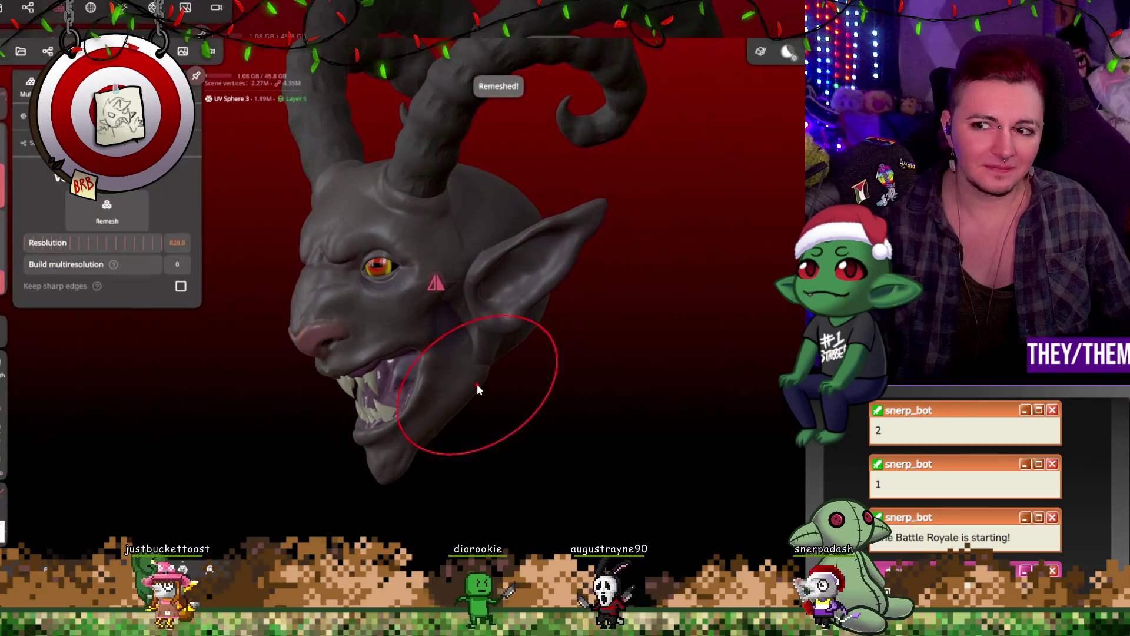
pyautogui.scroll(5, 493, 403)
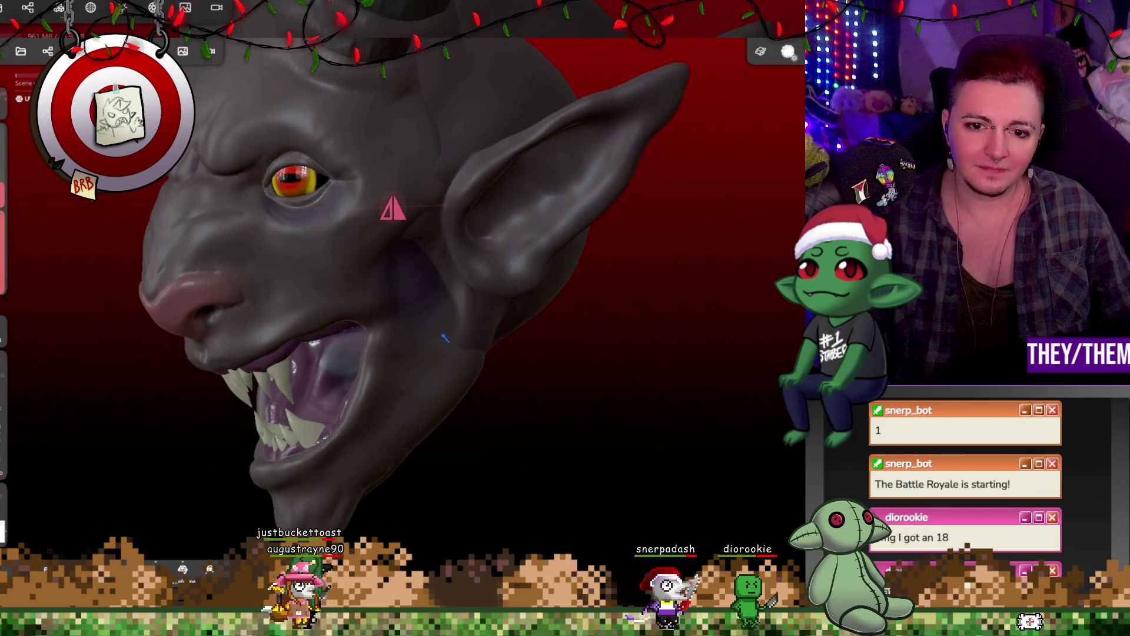
pyautogui.moveTo(458, 341)
pyautogui.mouseDown(button='middle')
pyautogui.moveTo(634, 332)
pyautogui.moveTo(480, 307)
pyautogui.mouseUp(button='middle')
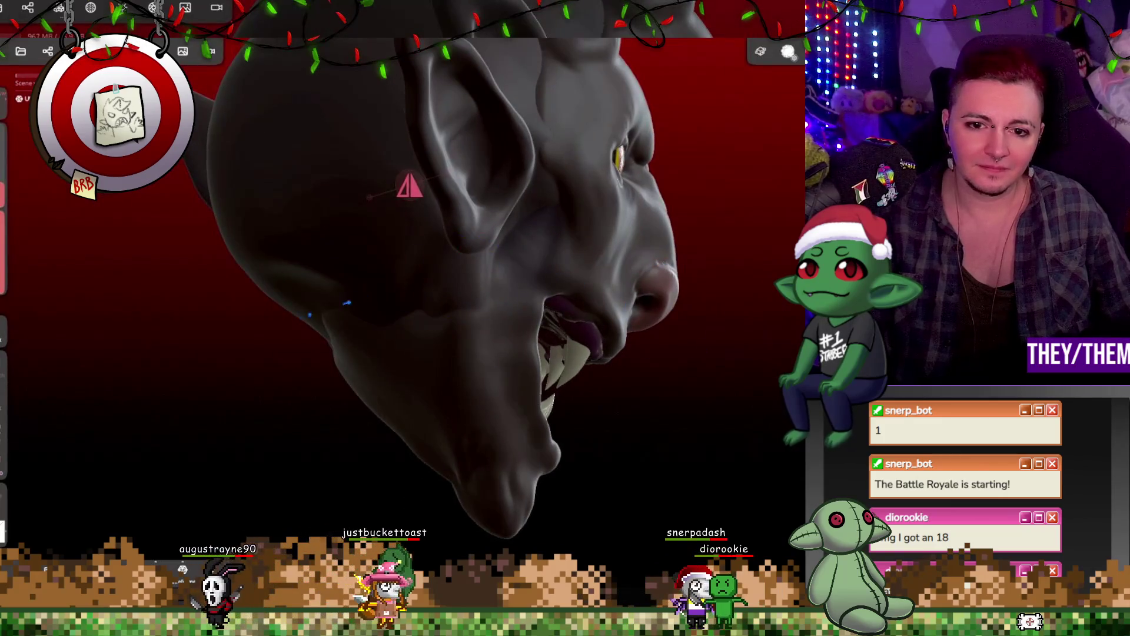
pyautogui.moveTo(479, 307)
pyautogui.mouseDown(button='middle')
pyautogui.moveTo(429, 248)
pyautogui.moveTo(422, 313)
pyautogui.moveTo(435, 280)
pyautogui.moveTo(581, 298)
pyautogui.moveTo(443, 354)
pyautogui.moveTo(454, 402)
pyautogui.moveTo(488, 380)
pyautogui.moveTo(577, 223)
pyautogui.moveTo(436, 221)
pyautogui.mouseUp(button='middle')
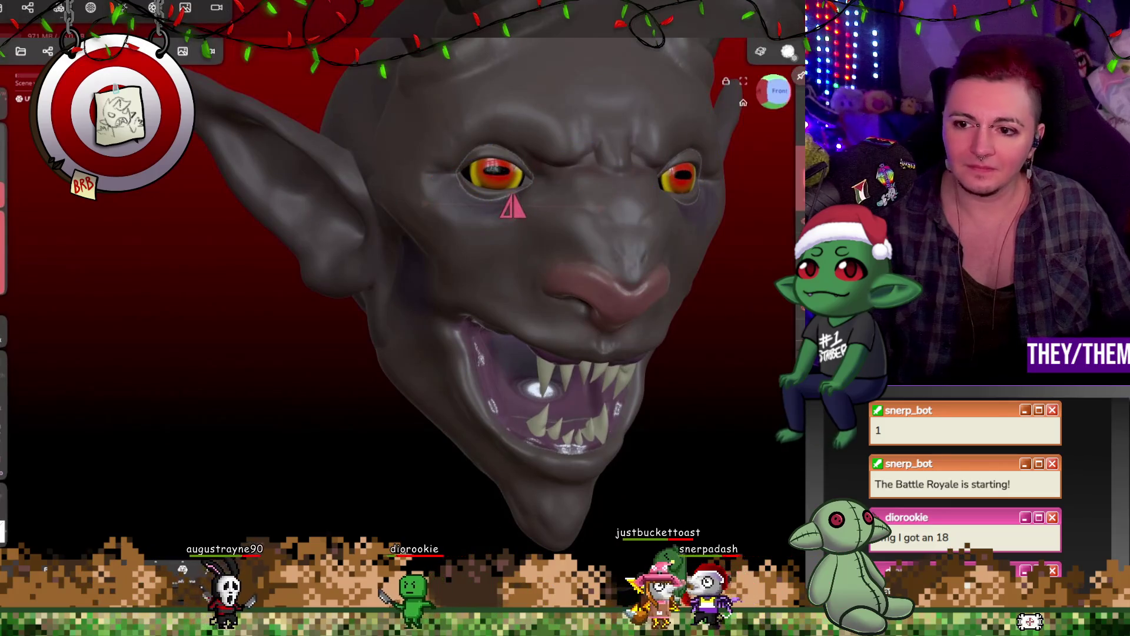
pyautogui.click(5, 507)
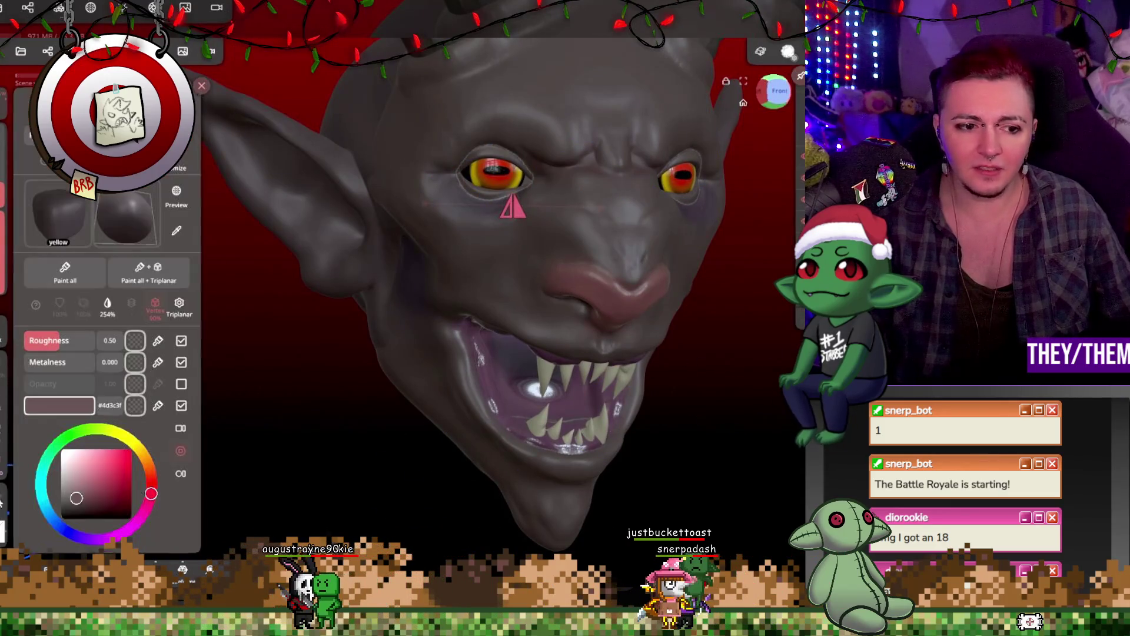
pyautogui.moveTo(283, 376)
pyautogui.mouseDown(button='middle')
pyautogui.moveTo(320, 469)
pyautogui.moveTo(455, 457)
pyautogui.moveTo(630, 486)
pyautogui.moveTo(517, 479)
pyautogui.moveTo(567, 490)
pyautogui.moveTo(453, 478)
pyautogui.moveTo(631, 467)
pyautogui.mouseUp(button='middle')
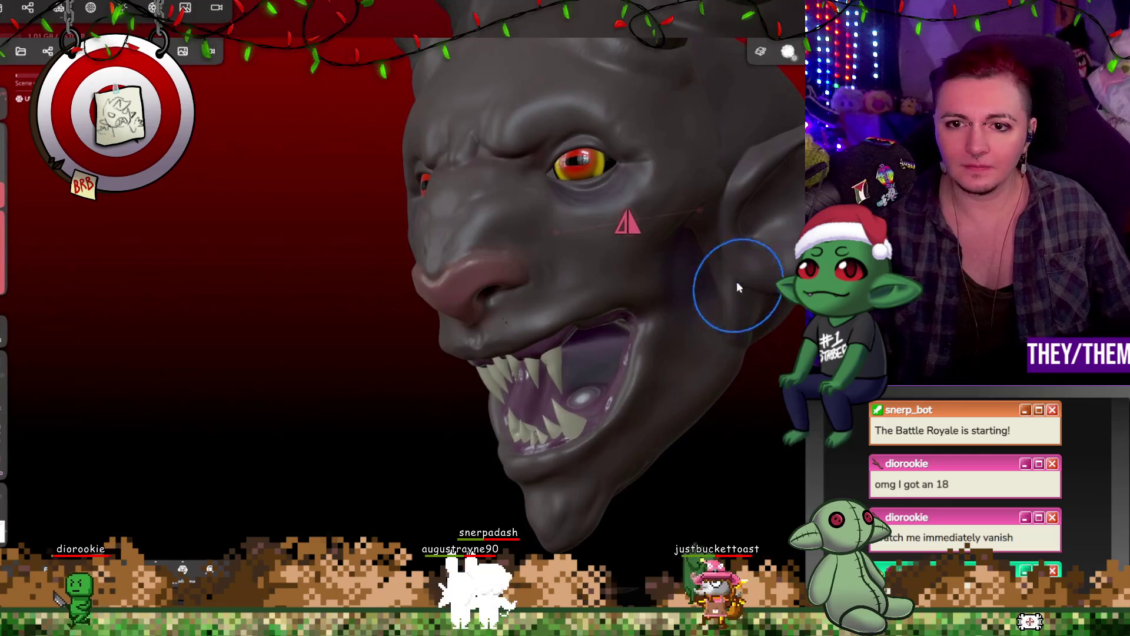
pyautogui.moveTo(797, 80)
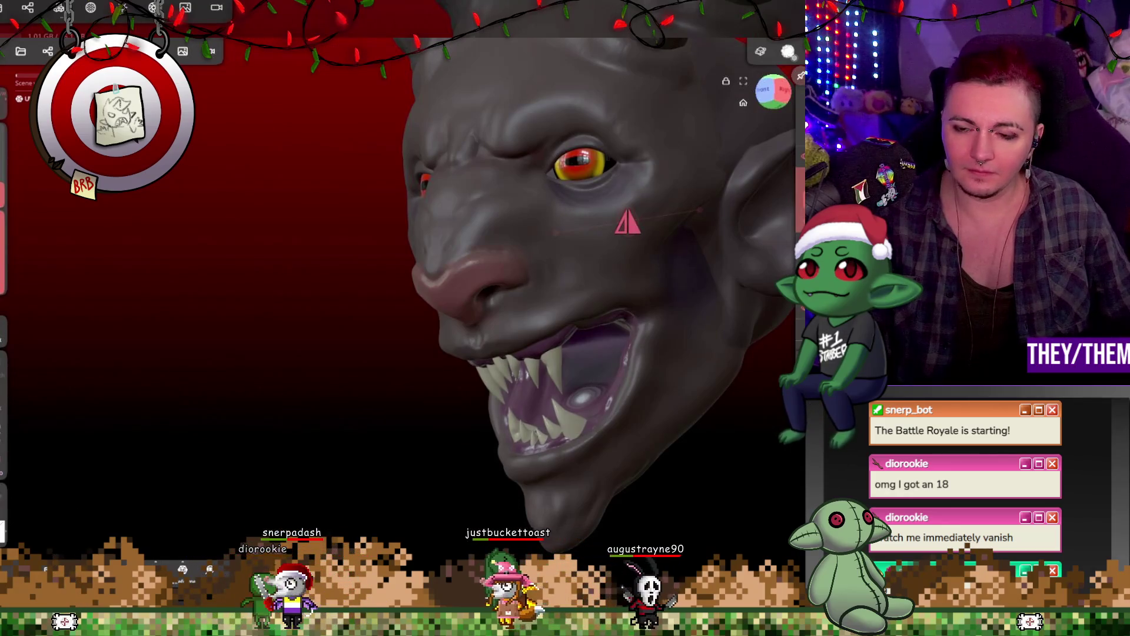
pyautogui.click(3, 499)
pyautogui.click(70, 493)
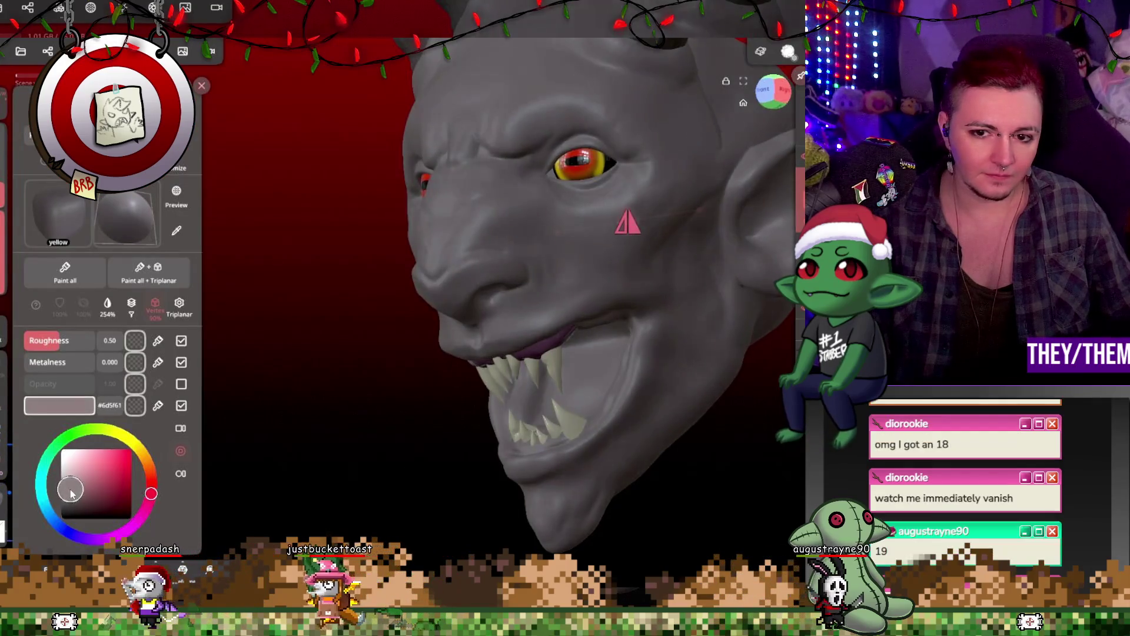
pyautogui.click(699, 235)
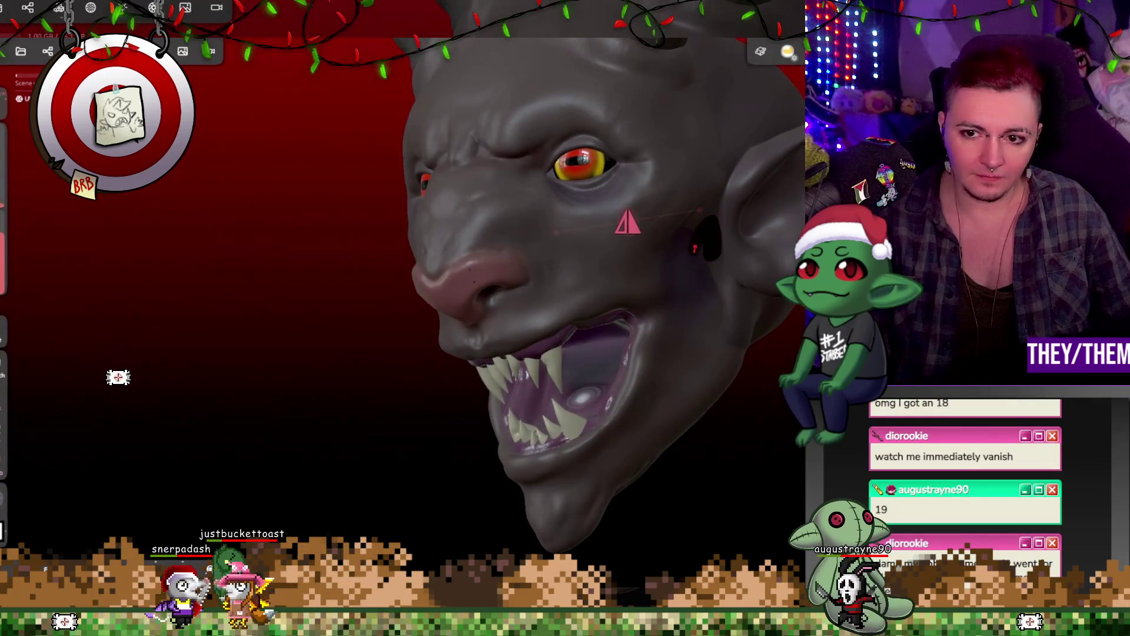
pyautogui.hotkey('ctrl', 'z')
pyautogui.moveTo(3, 277); pyautogui.dragTo(3, 253)
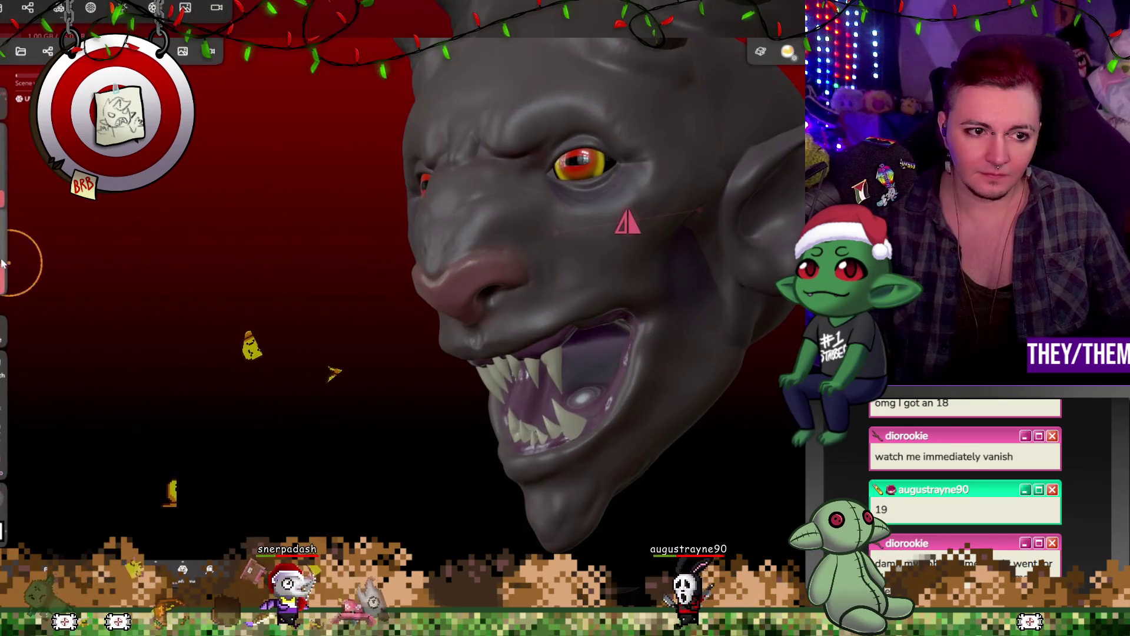
pyautogui.press('p')
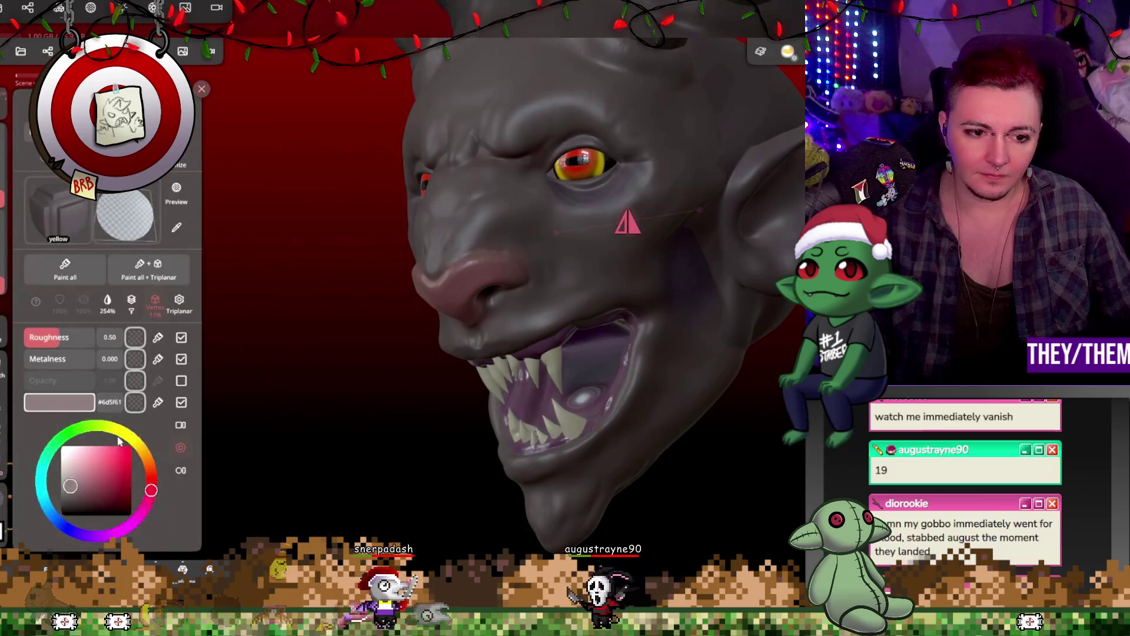
pyautogui.press('p')
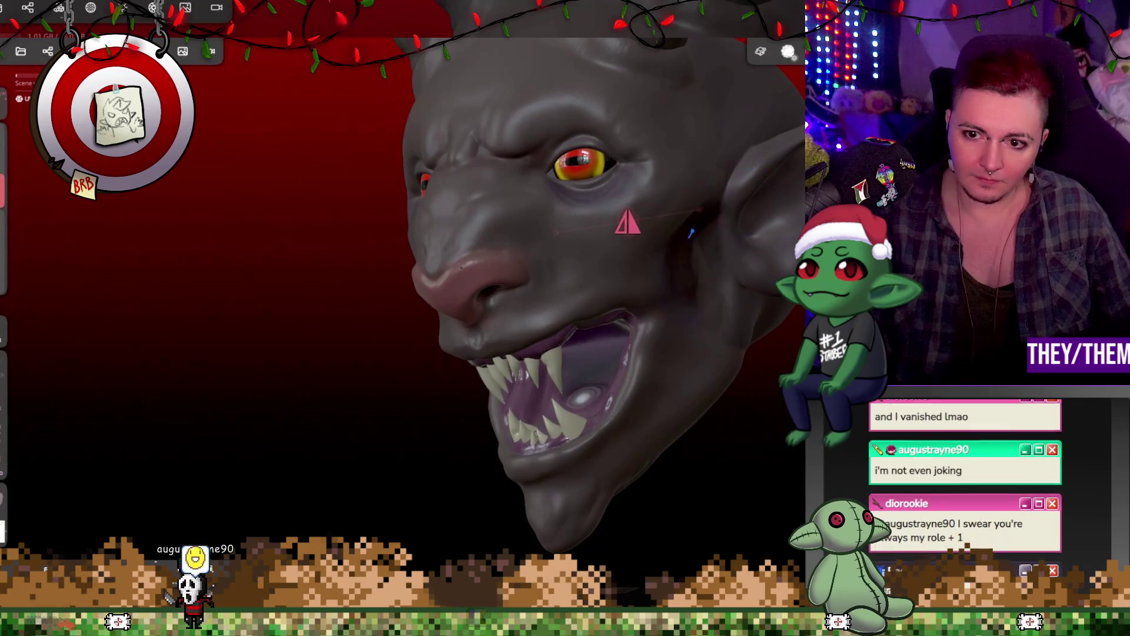
# Undo the flat pink Paint all fill from the Painting settings
pyautogui.moveTo(621, 222)
pyautogui.mouseDown(button='right')
pyautogui.moveTo(746, 235)
pyautogui.moveTo(797, 222)
pyautogui.mouseUp(button='right')
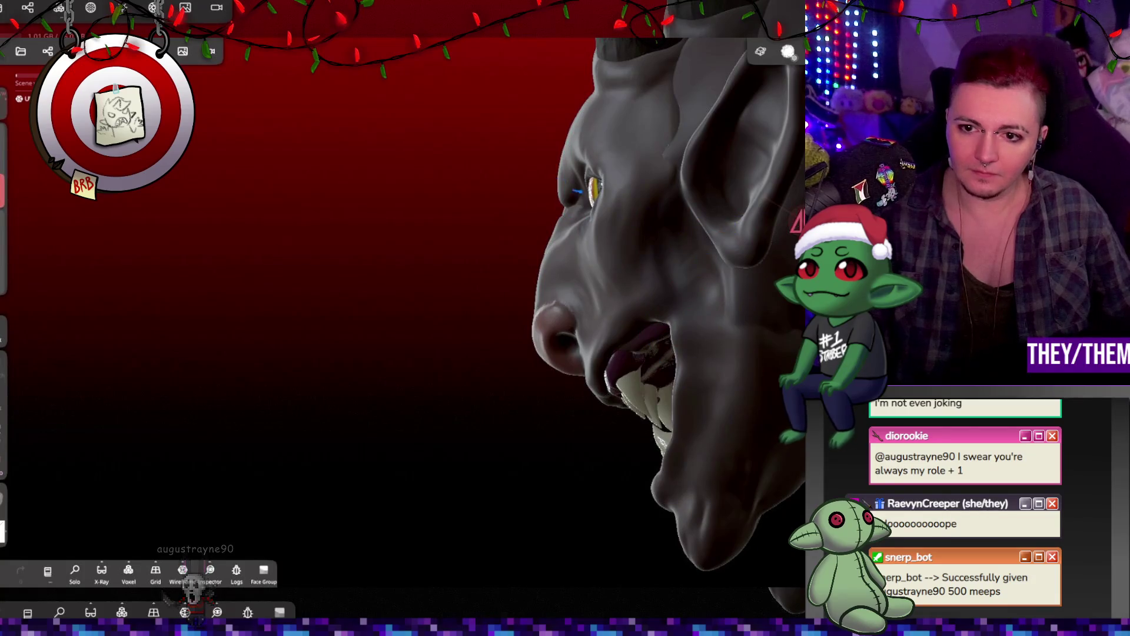
pyautogui.moveTo(788, 330)
pyautogui.mouseDown(button='right')
pyautogui.moveTo(750, 332)
pyautogui.moveTo(735, 345)
pyautogui.moveTo(744, 352)
pyautogui.moveTo(616, 253)
pyautogui.mouseUp(button='right')
pyautogui.moveTo(605, 327)
pyautogui.mouseDown(button='right')
pyautogui.moveTo(563, 228)
pyautogui.moveTo(547, 231)
pyautogui.mouseUp(button='right')
pyautogui.click(6, 473)
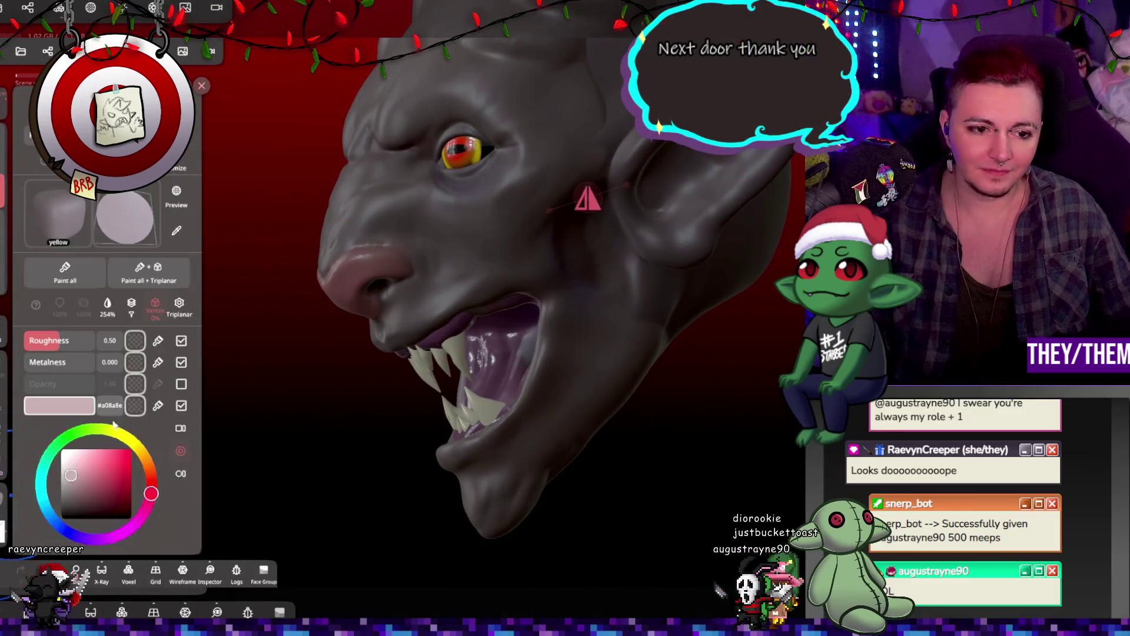
pyautogui.hotkey('ctrl', 'z')
pyautogui.click(613, 199)
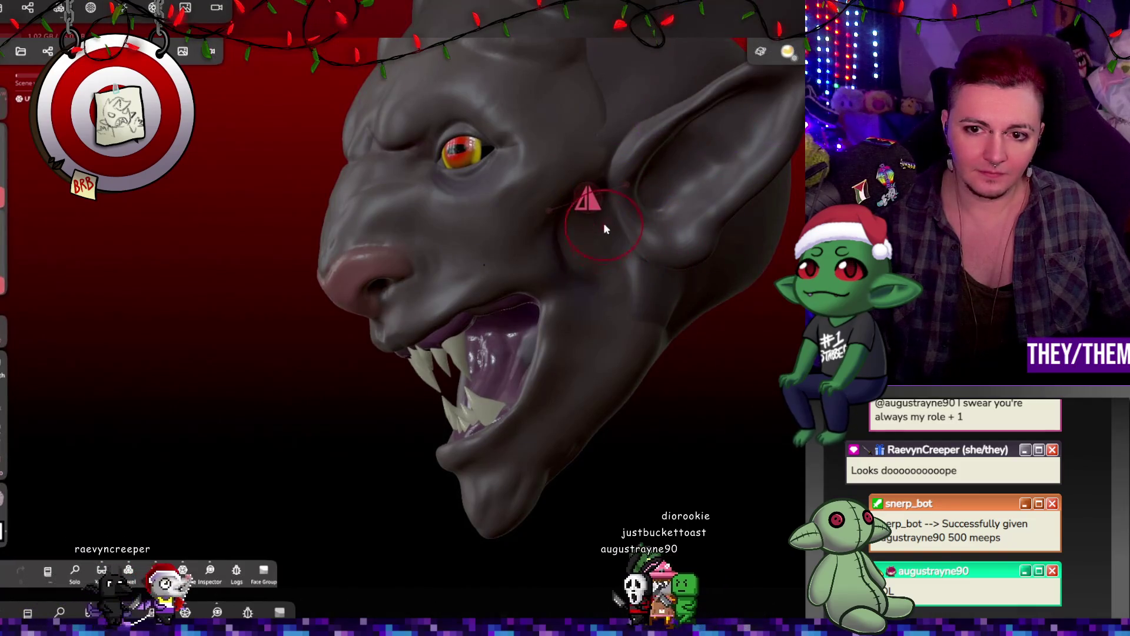
# Undo two more paint strokes and zoom out to view the full head from the front
pyautogui.press('m')
pyautogui.hotkey('ctrl', 'z')
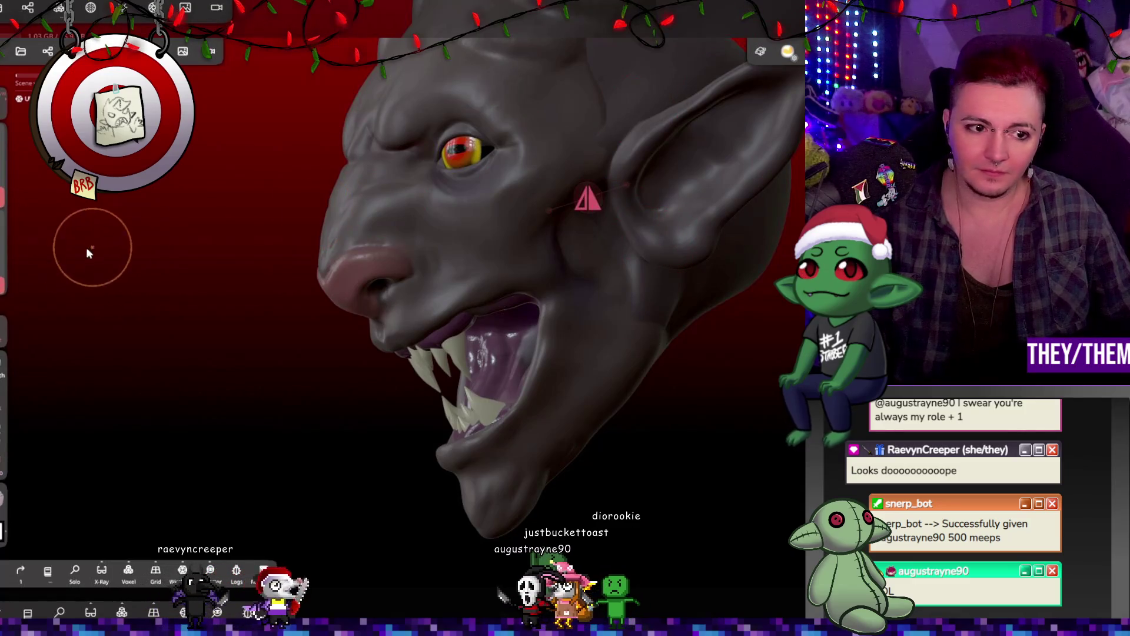
pyautogui.hotkey('ctrl', 'z')
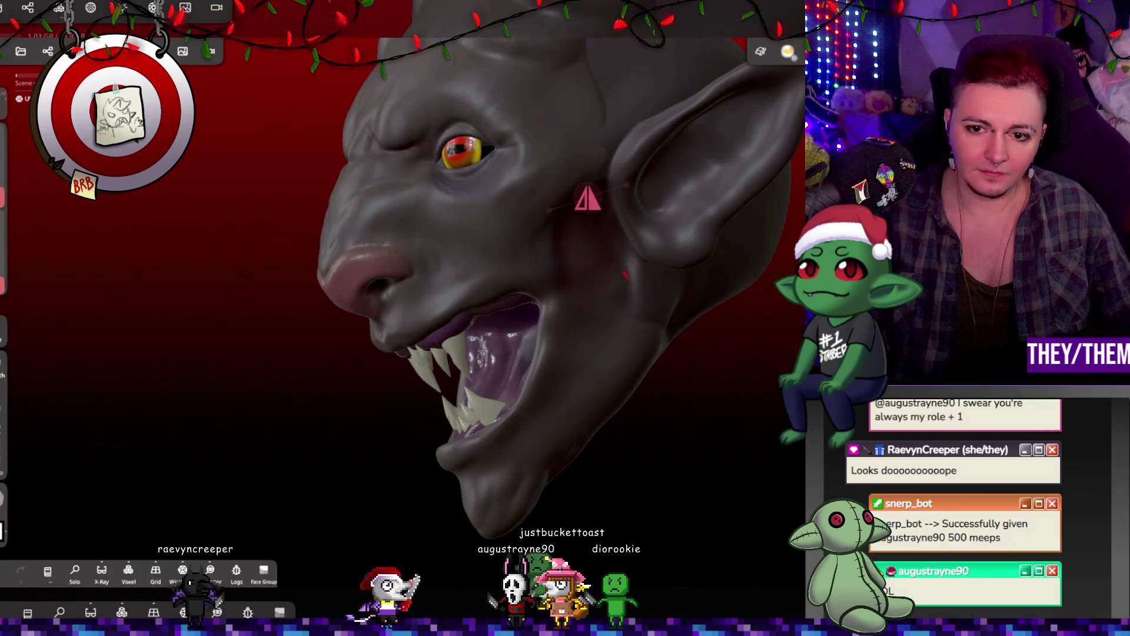
pyautogui.moveTo(655, 296)
pyautogui.mouseDown(button='right')
pyautogui.moveTo(624, 289)
pyautogui.moveTo(662, 265)
pyautogui.mouseUp(button='right')
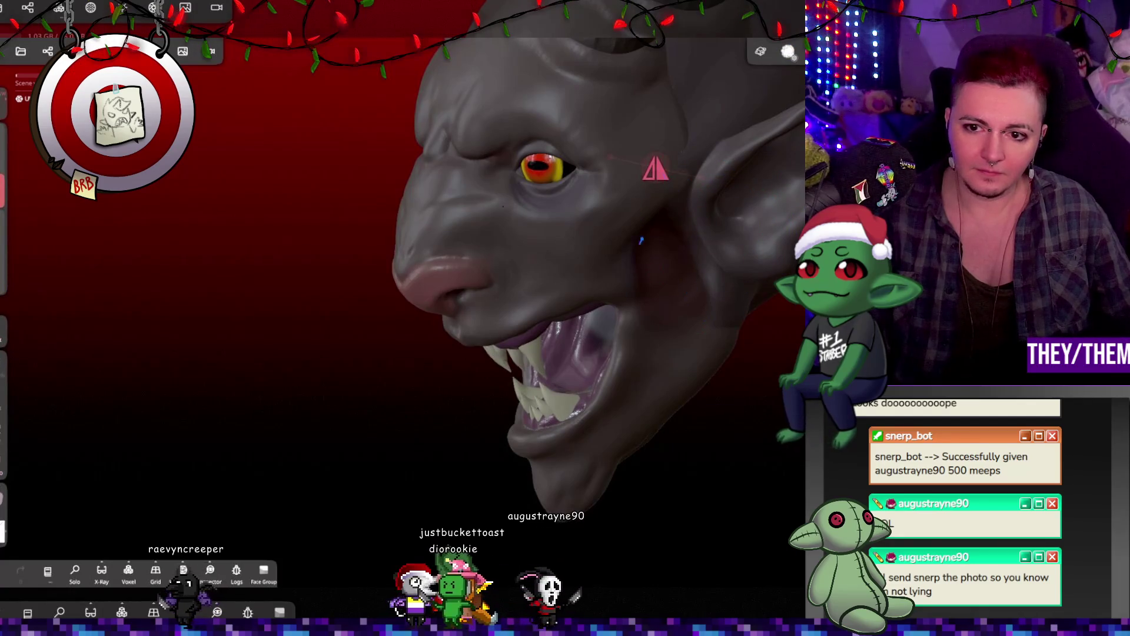
pyautogui.moveTo(708, 305)
pyautogui.mouseDown(button='right')
pyautogui.moveTo(759, 297)
pyautogui.moveTo(705, 314)
pyautogui.mouseUp(button='right')
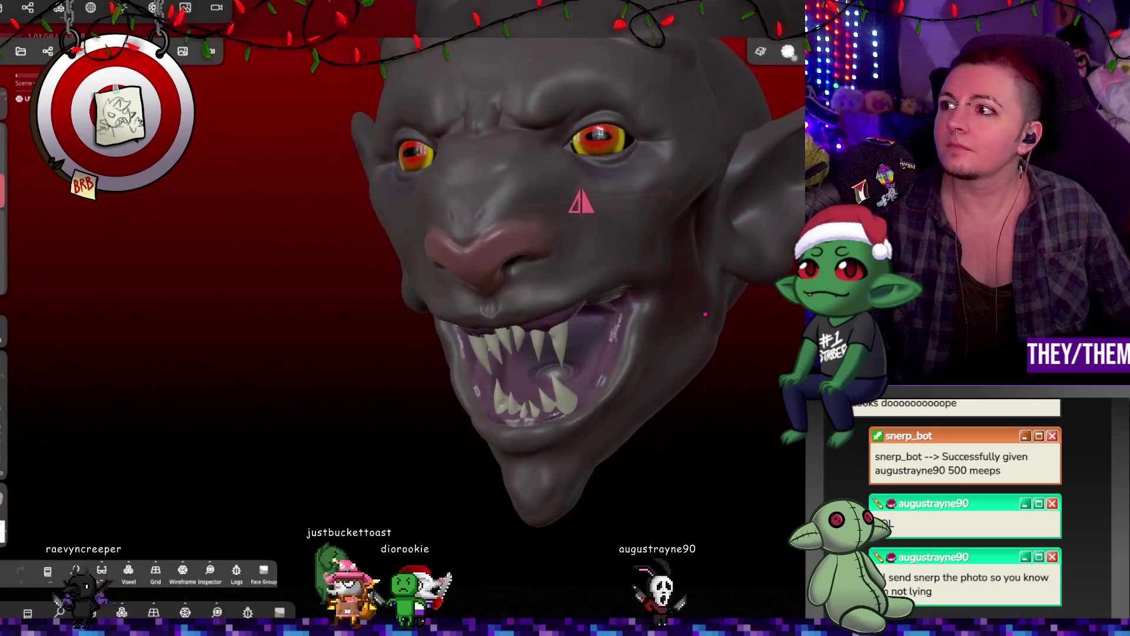
pyautogui.scroll(-5, 719, 325)
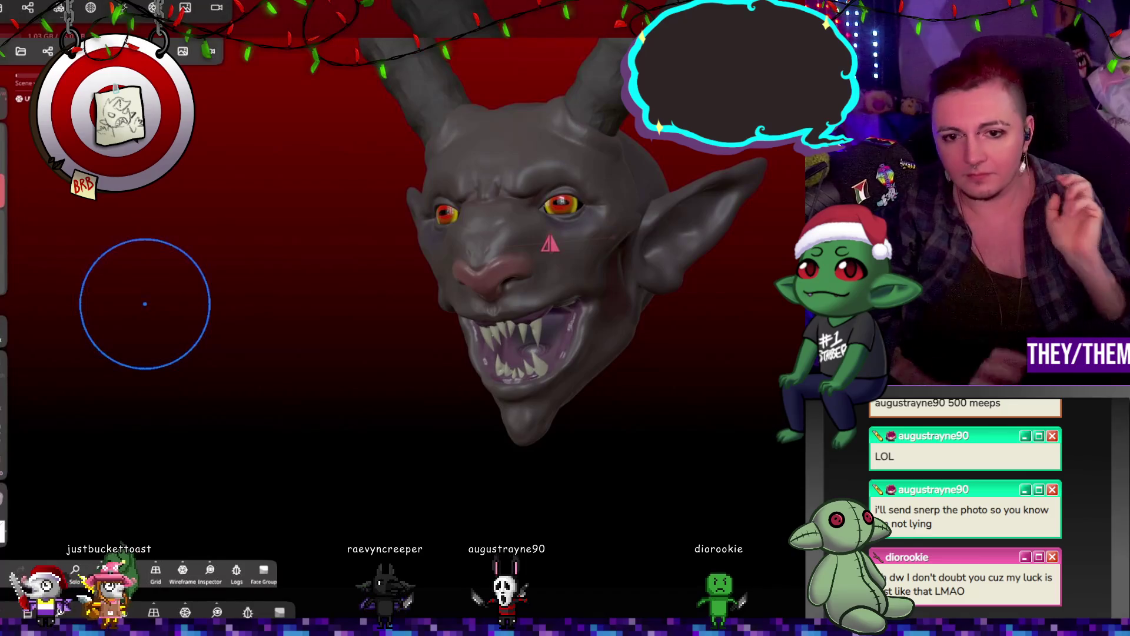
# Shrink the brush radius and undo a trial clay stroke near the horn base
pyautogui.moveTo(66, 410)
pyautogui.mouseDown()
pyautogui.moveTo(208, 437)
pyautogui.moveTo(184, 443)
pyautogui.mouseUp()
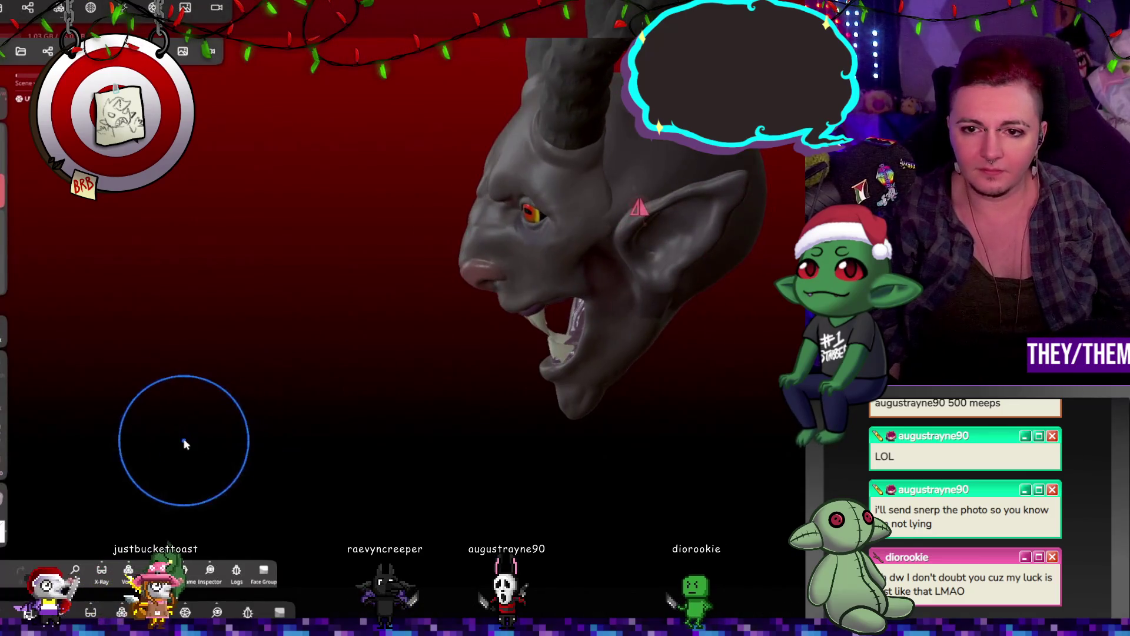
pyautogui.moveTo(611, 220); pyautogui.dragTo(455, 402)
pyautogui.scroll(5, 456, 415)
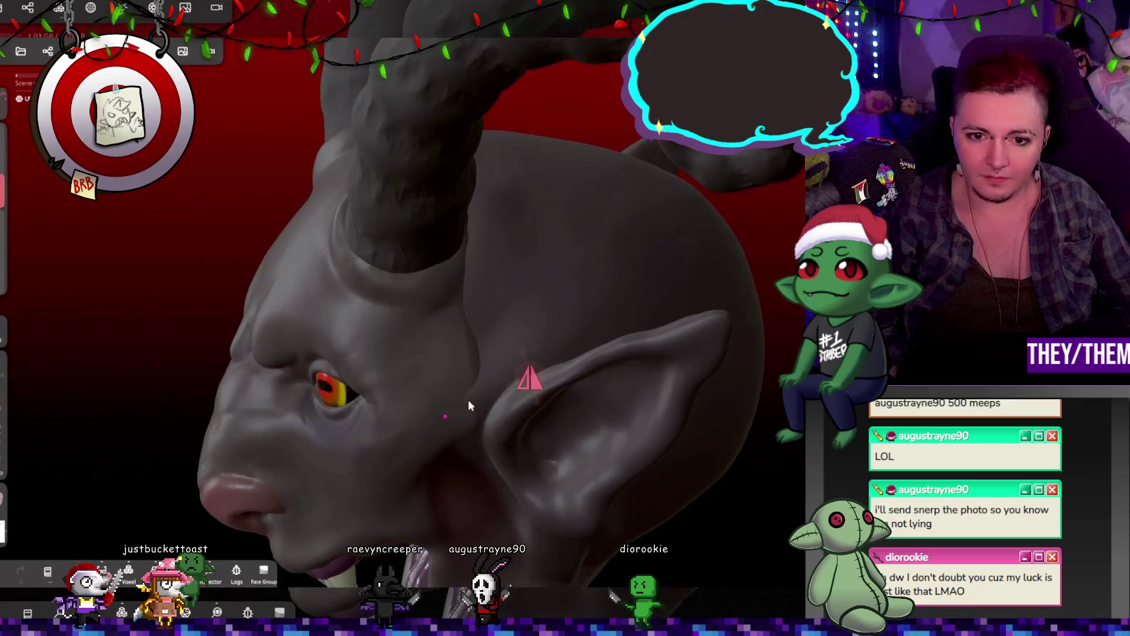
pyautogui.moveTo(1, 230); pyautogui.dragTo(2, 173)
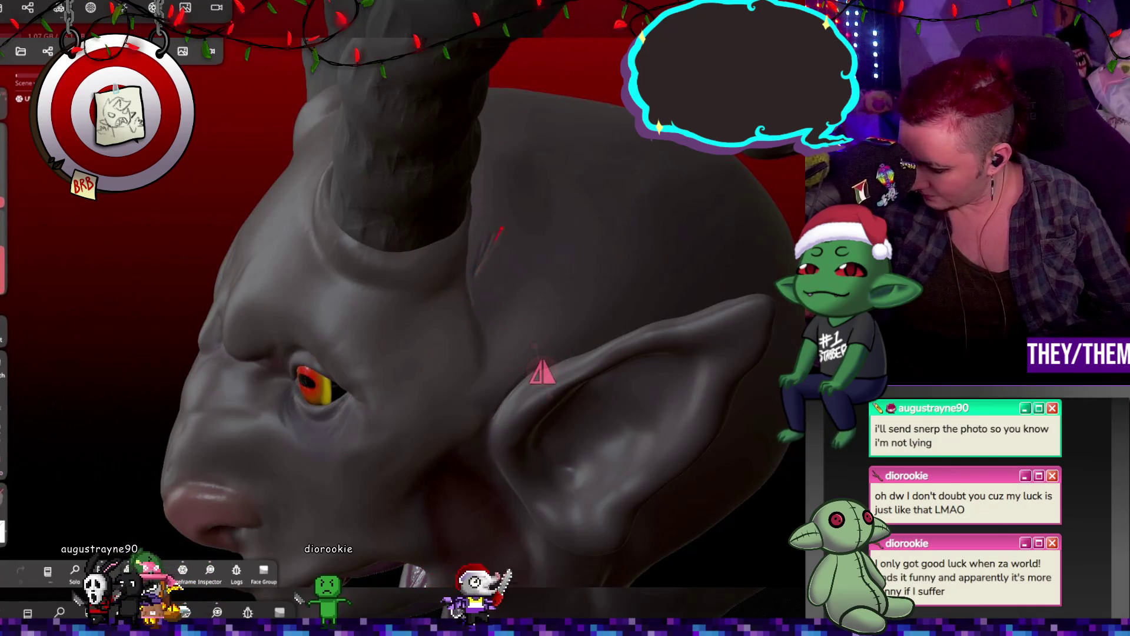
pyautogui.moveTo(506, 231)
pyautogui.mouseDown(button='middle')
pyautogui.moveTo(465, 235)
pyautogui.moveTo(503, 200)
pyautogui.mouseUp(button='middle')
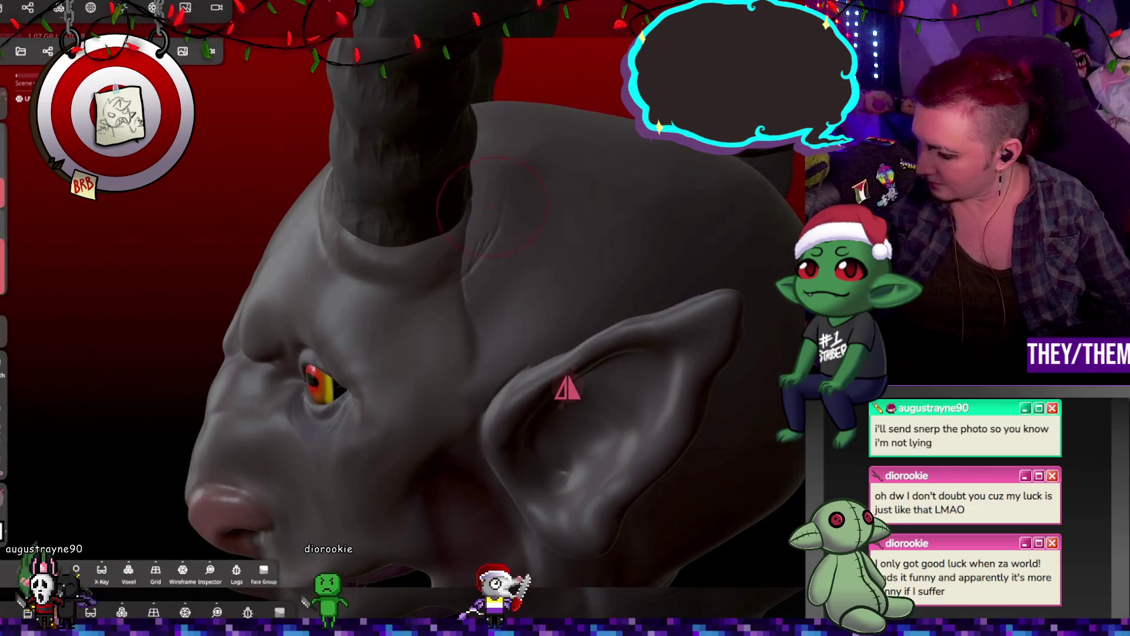
pyautogui.click(488, 203)
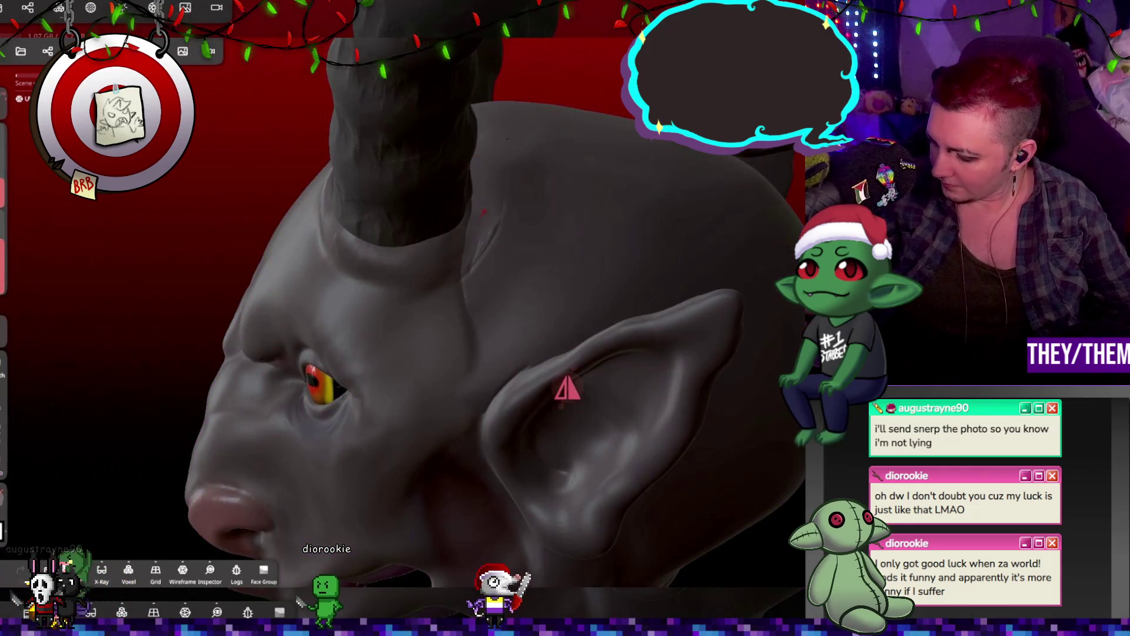
pyautogui.hotkey('ctrl', 'z')
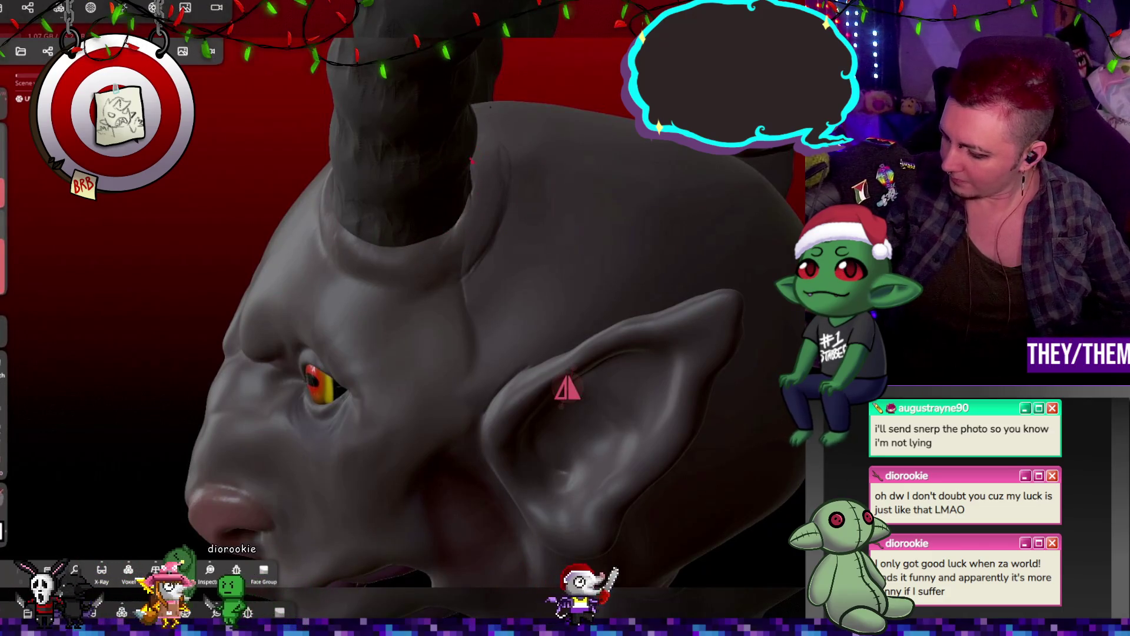
# Orbit around the horns from several angles and shrink the brush further
pyautogui.moveTo(566, 387)
pyautogui.mouseDown(button='middle')
pyautogui.moveTo(227, 373)
pyautogui.moveTo(187, 353)
pyautogui.mouseUp(button='middle')
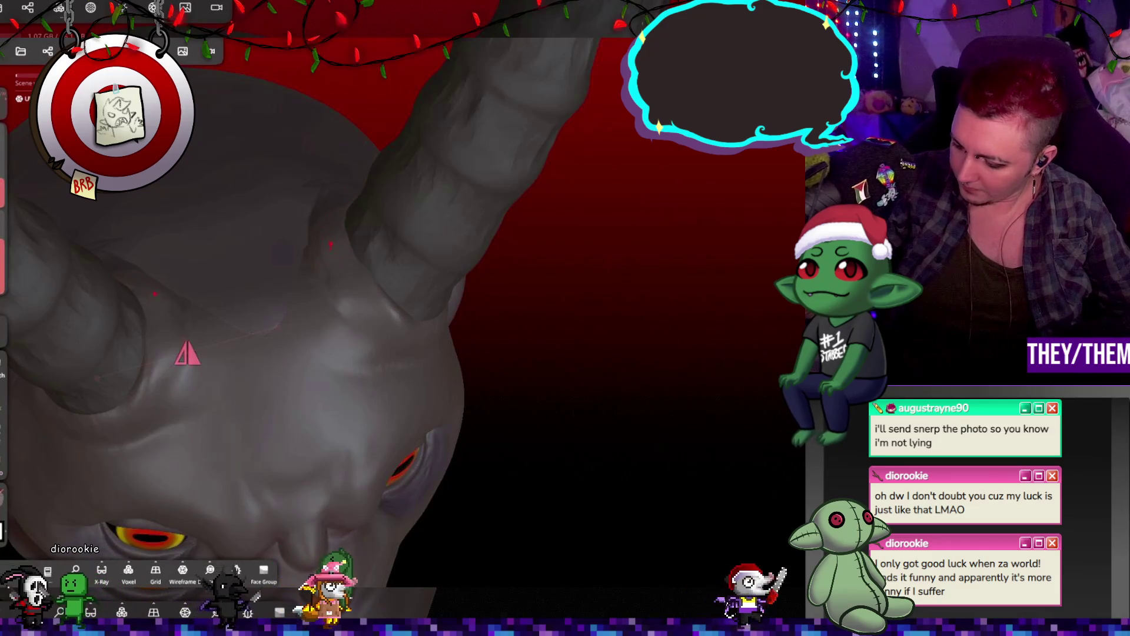
pyautogui.moveTo(187, 353)
pyautogui.mouseDown(button='middle')
pyautogui.moveTo(371, 426)
pyautogui.moveTo(399, 565)
pyautogui.mouseUp(button='middle')
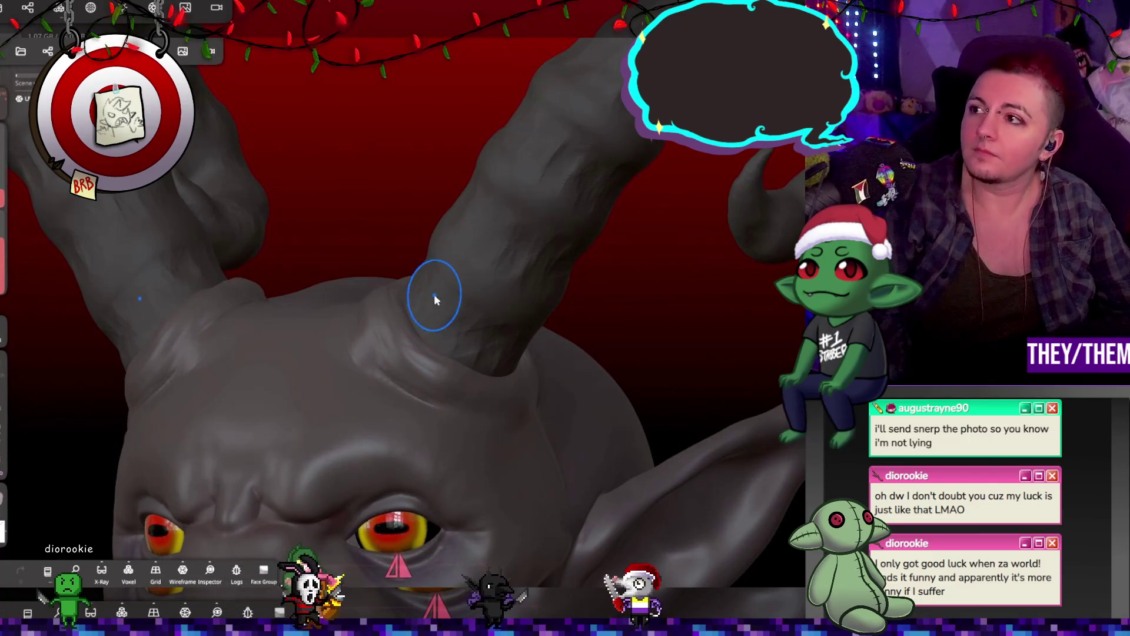
pyautogui.moveTo(457, 308)
pyautogui.mouseDown(button='right')
pyautogui.moveTo(567, 371)
pyautogui.moveTo(432, 232)
pyautogui.mouseUp(button='right')
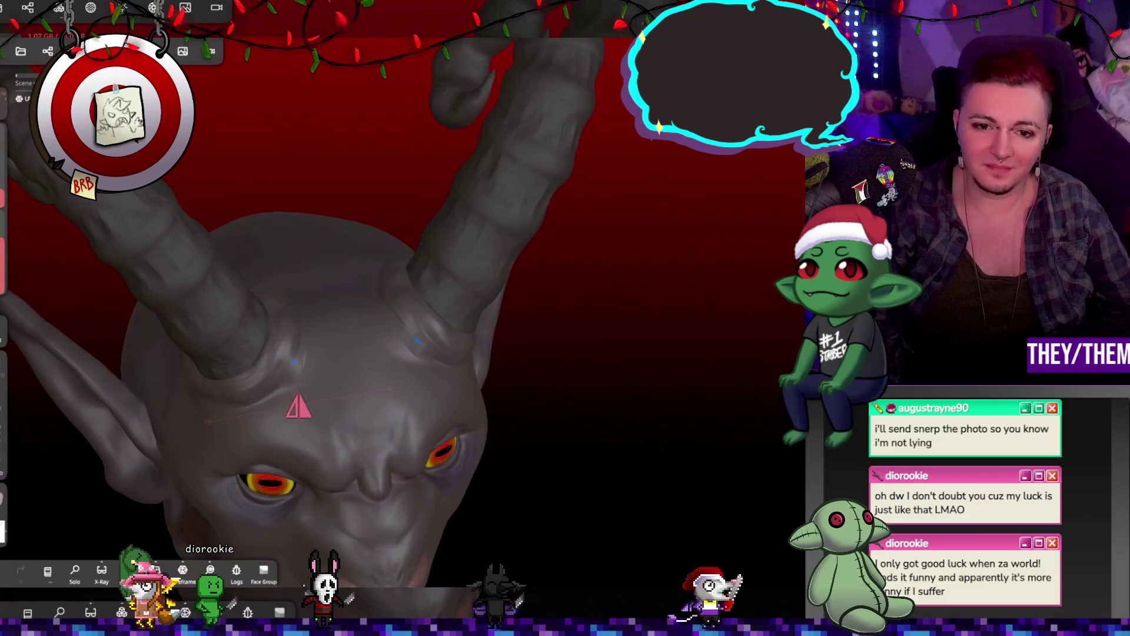
pyautogui.moveTo(563, 334); pyautogui.dragTo(372, 262, button='right')
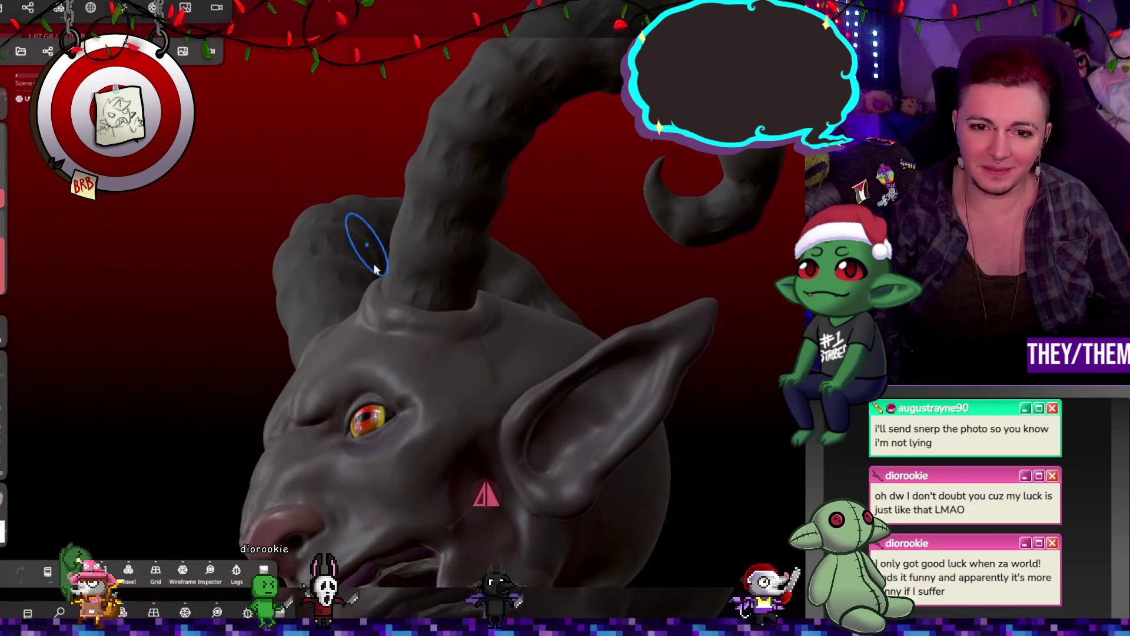
pyautogui.moveTo(468, 289)
pyautogui.mouseDown(button='right')
pyautogui.moveTo(387, 326)
pyautogui.moveTo(506, 312)
pyautogui.mouseUp(button='right')
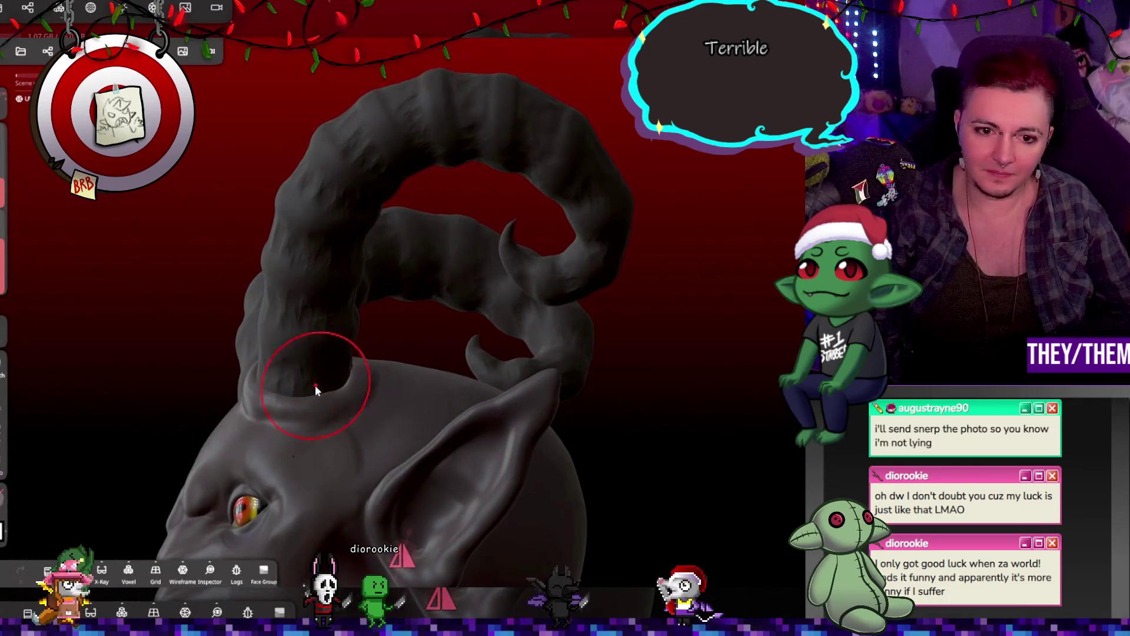
pyautogui.moveTo(22, 229); pyautogui.dragTo(22, 200)
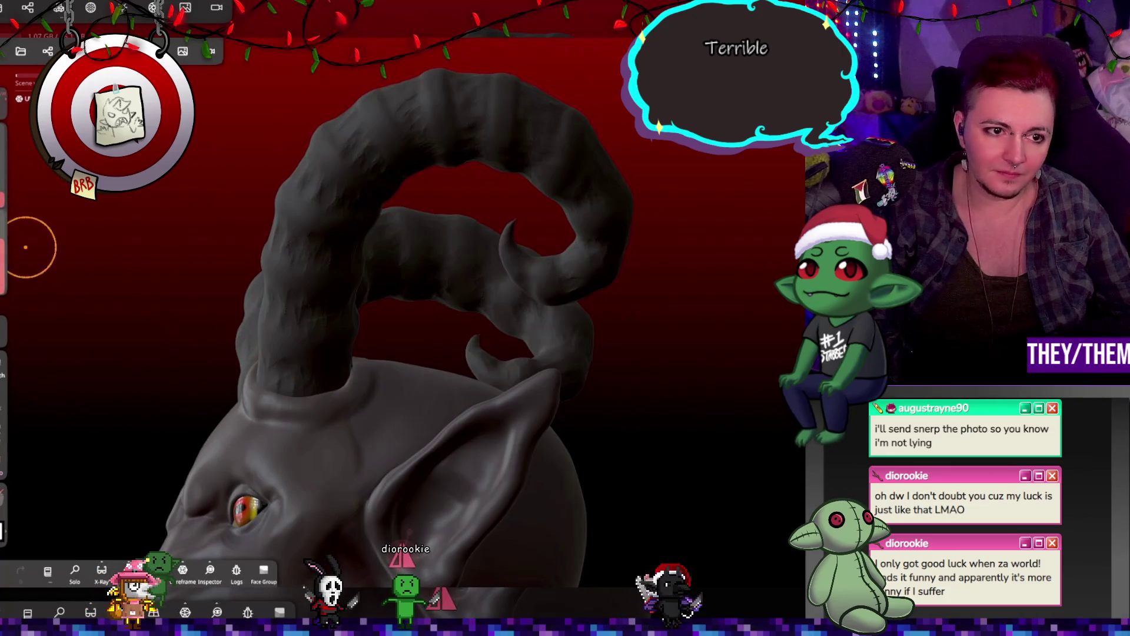
pyautogui.moveTo(25, 247)
pyautogui.mouseDown()
pyautogui.moveTo(353, 497)
pyautogui.moveTo(372, 204)
pyautogui.mouseUp()
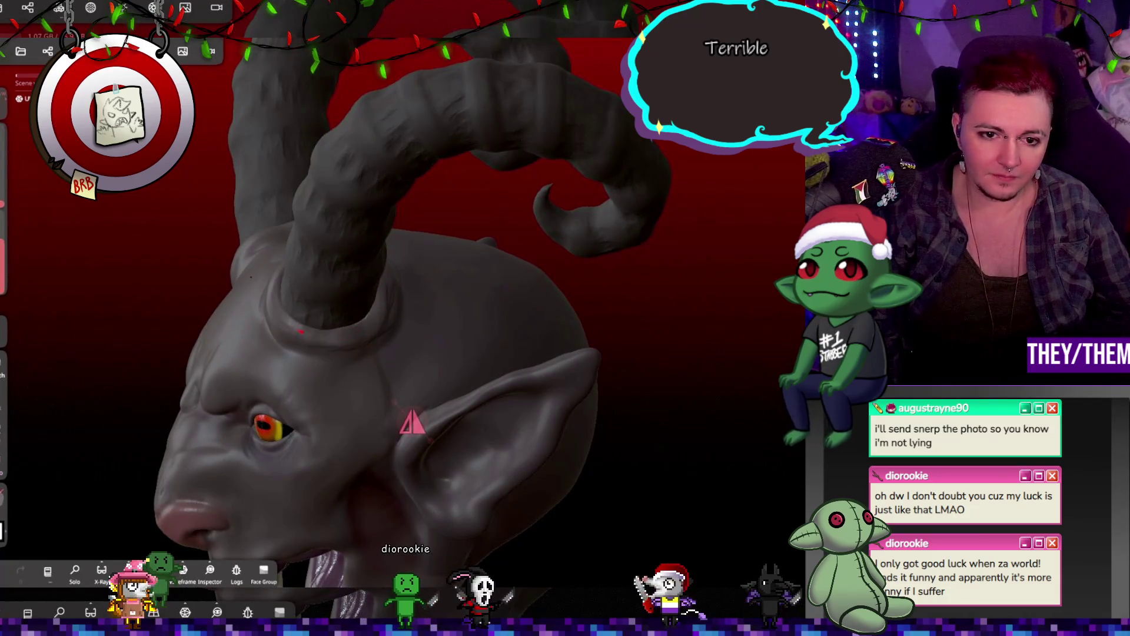
pyautogui.moveTo(363, 319)
pyautogui.mouseDown()
pyautogui.moveTo(391, 301)
pyautogui.moveTo(265, 406)
pyautogui.mouseUp()
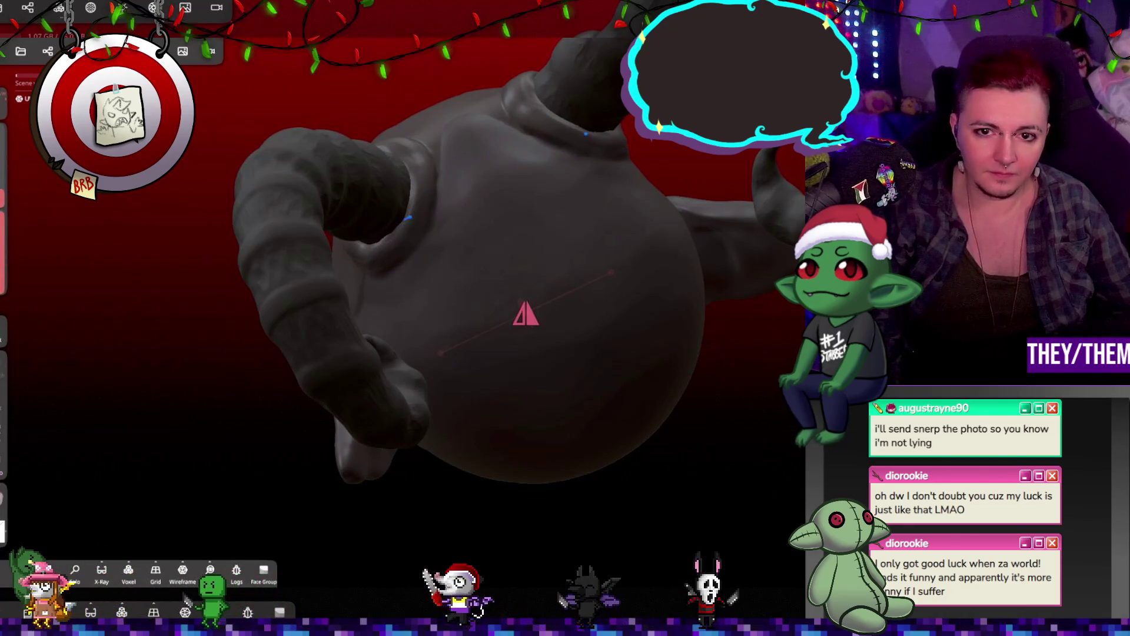
# Inspect the fanged mouth and the full face and horns from front and side views
pyautogui.moveTo(423, 284)
pyautogui.mouseDown(button='right')
pyautogui.moveTo(576, 196)
pyautogui.moveTo(355, 320)
pyautogui.mouseUp(button='right')
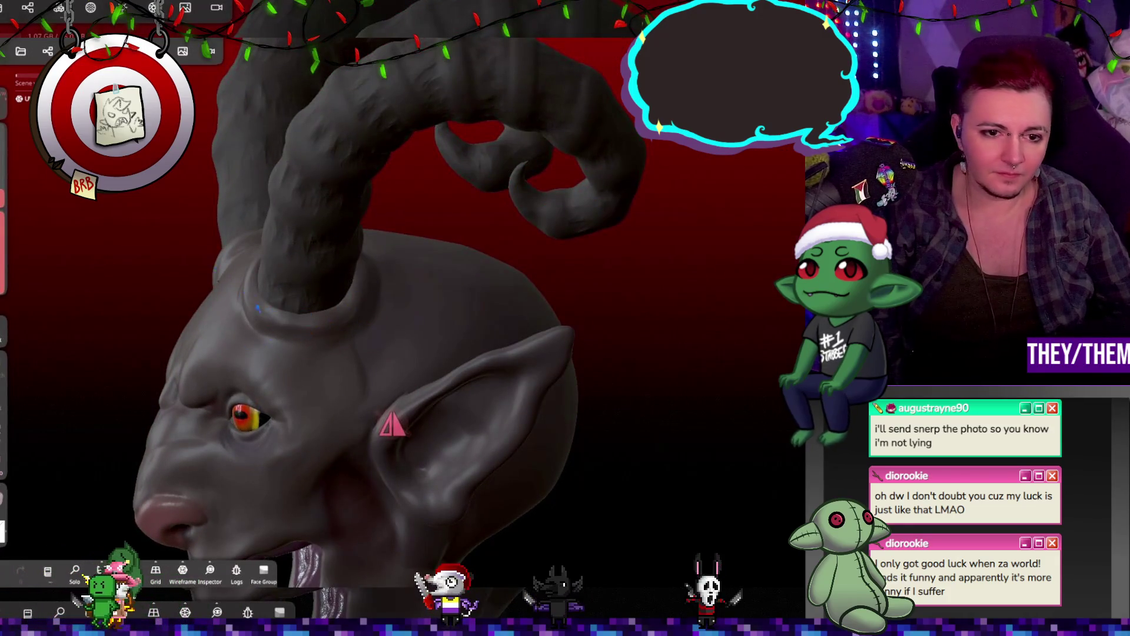
pyautogui.moveTo(211, 365)
pyautogui.mouseDown(button='right')
pyautogui.moveTo(471, 115)
pyautogui.moveTo(592, 258)
pyautogui.moveTo(702, 220)
pyautogui.moveTo(515, 261)
pyautogui.moveTo(553, 214)
pyautogui.moveTo(719, 217)
pyautogui.moveTo(576, 230)
pyautogui.moveTo(665, 249)
pyautogui.moveTo(578, 308)
pyautogui.moveTo(519, 312)
pyautogui.moveTo(721, 327)
pyautogui.moveTo(649, 348)
pyautogui.moveTo(491, 298)
pyautogui.moveTo(549, 300)
pyautogui.moveTo(557, 318)
pyautogui.moveTo(460, 342)
pyautogui.moveTo(466, 327)
pyautogui.moveTo(446, 290)
pyautogui.moveTo(522, 280)
pyautogui.moveTo(767, 320)
pyautogui.moveTo(456, 297)
pyautogui.moveTo(516, 283)
pyautogui.mouseUp(button='right')
pyautogui.scroll(8, 515, 281)
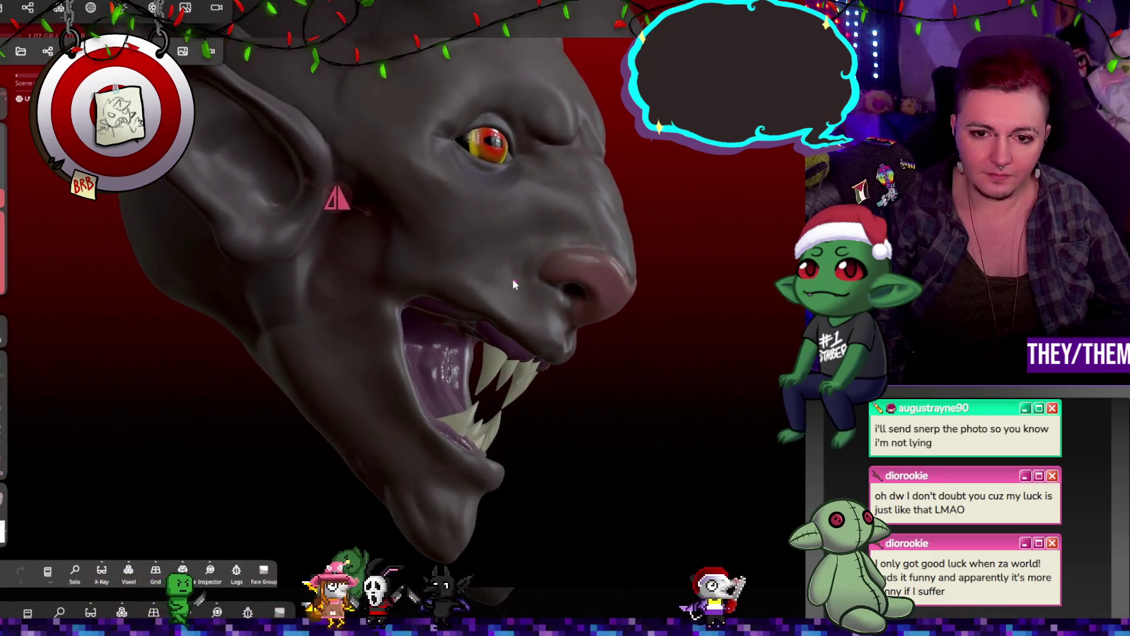
pyautogui.moveTo(669, 327)
pyautogui.mouseDown(button='right')
pyautogui.moveTo(614, 313)
pyautogui.moveTo(599, 326)
pyautogui.moveTo(637, 291)
pyautogui.mouseUp(button='right')
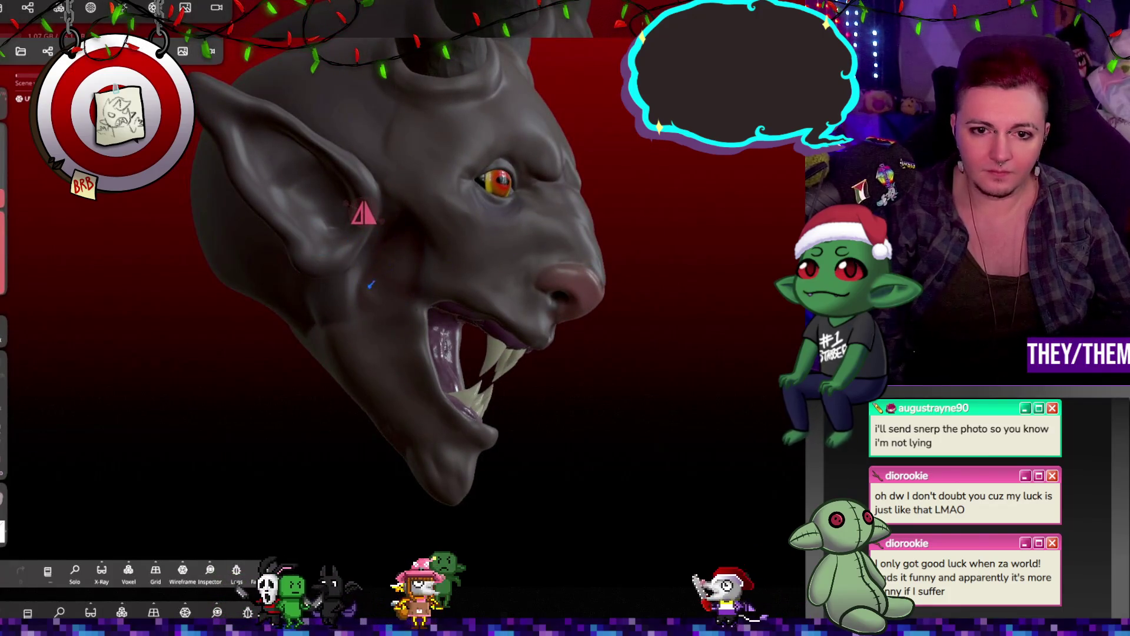
pyautogui.moveTo(390, 257)
pyautogui.mouseDown(button='right')
pyautogui.moveTo(457, 250)
pyautogui.moveTo(403, 220)
pyautogui.moveTo(393, 265)
pyautogui.moveTo(446, 255)
pyautogui.moveTo(535, 311)
pyautogui.mouseUp(button='right')
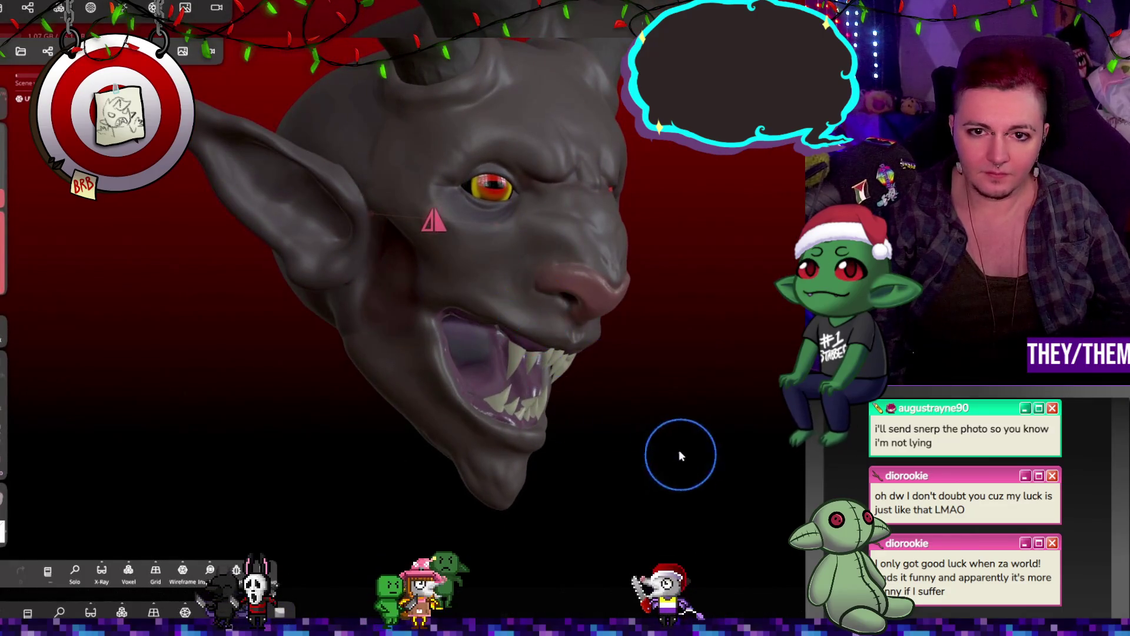
pyautogui.moveTo(681, 460); pyautogui.dragTo(789, 142, button='right')
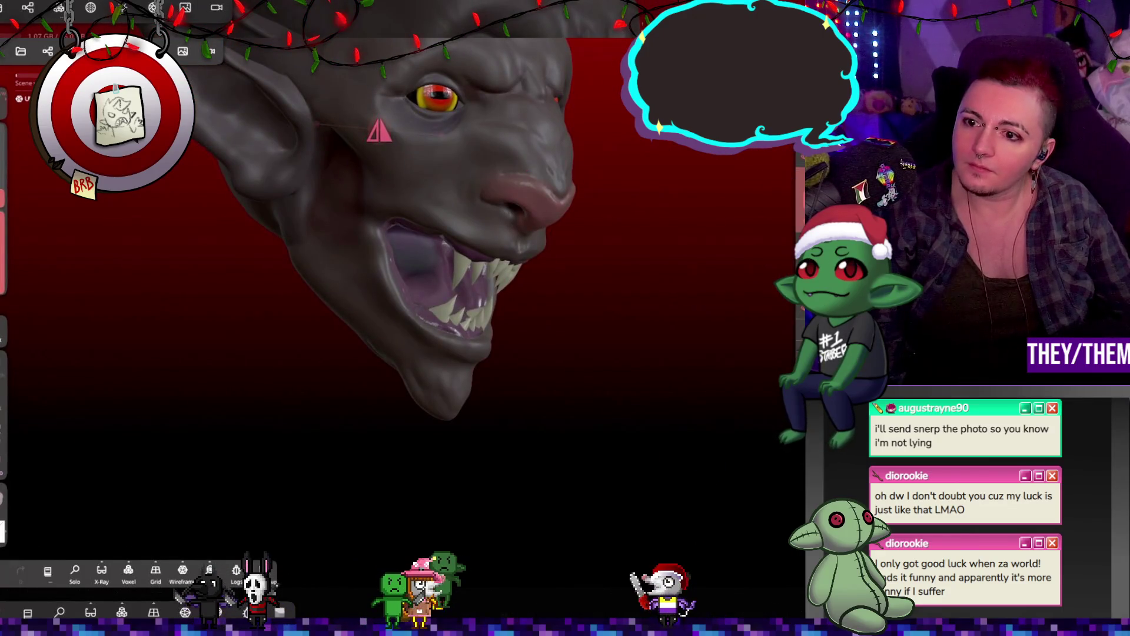
pyautogui.moveTo(675, 199); pyautogui.dragTo(549, 328, button='right')
pyautogui.click(6, 538)
# Try dark red #612220 and dark brown paint, settling on near-black #201211
pyautogui.click(107, 492)
pyautogui.click(154, 484)
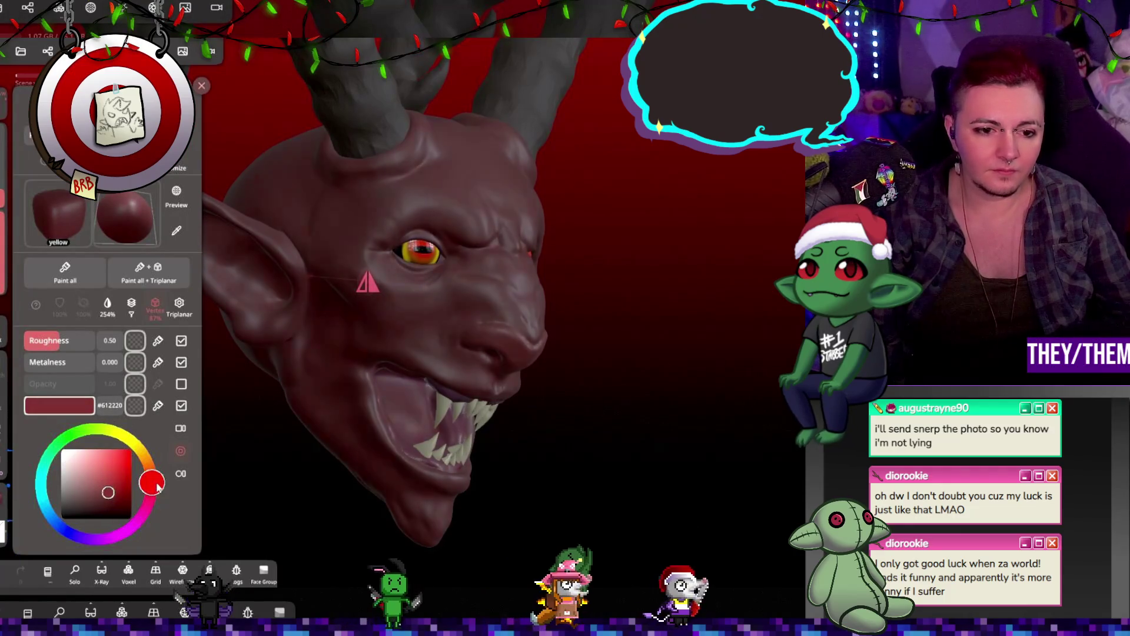
pyautogui.click(87, 505)
pyautogui.moveTo(87, 507); pyautogui.dragTo(89, 513)
pyautogui.moveTo(353, 412)
pyautogui.mouseDown(button='right')
pyautogui.moveTo(416, 449)
pyautogui.moveTo(380, 294)
pyautogui.moveTo(347, 235)
pyautogui.mouseUp(button='right')
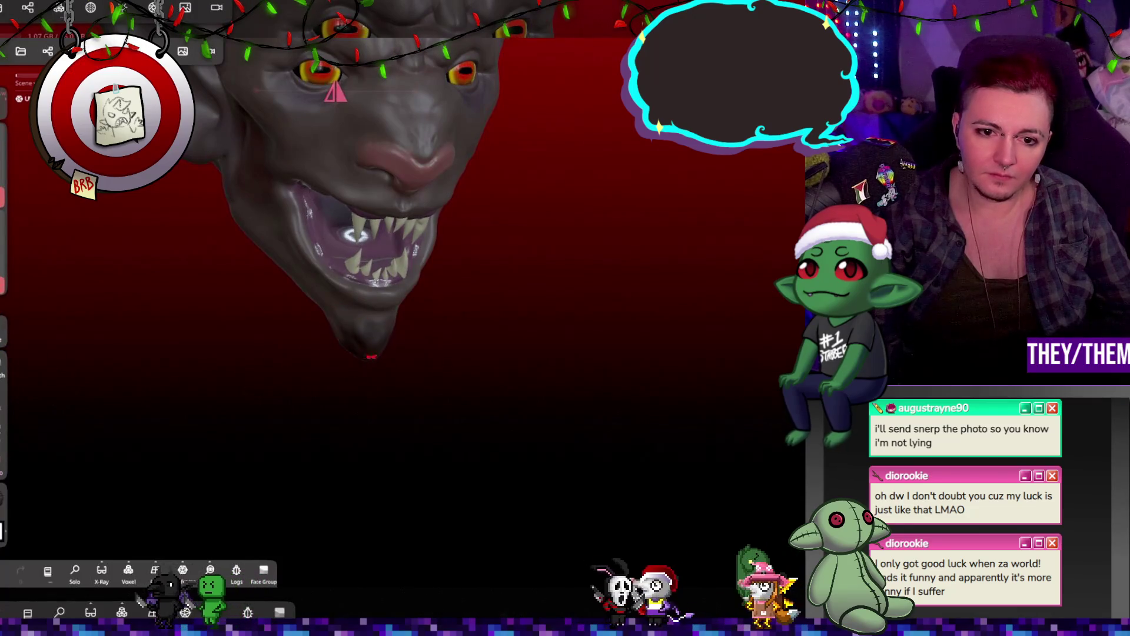
pyautogui.moveTo(371, 360)
pyautogui.mouseDown(button='right')
pyautogui.moveTo(575, 305)
pyautogui.moveTo(529, 353)
pyautogui.mouseUp(button='right')
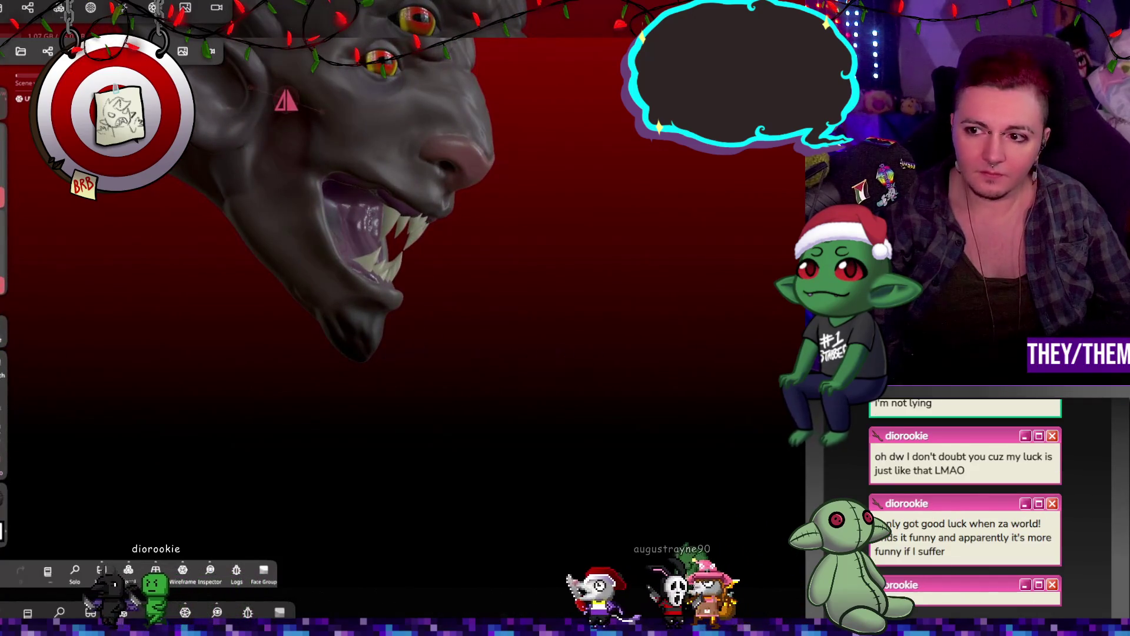
# Set the brush intensity to 0% and review the head down to a straight front view
pyautogui.moveTo(5, 259); pyautogui.dragTo(12, 508)
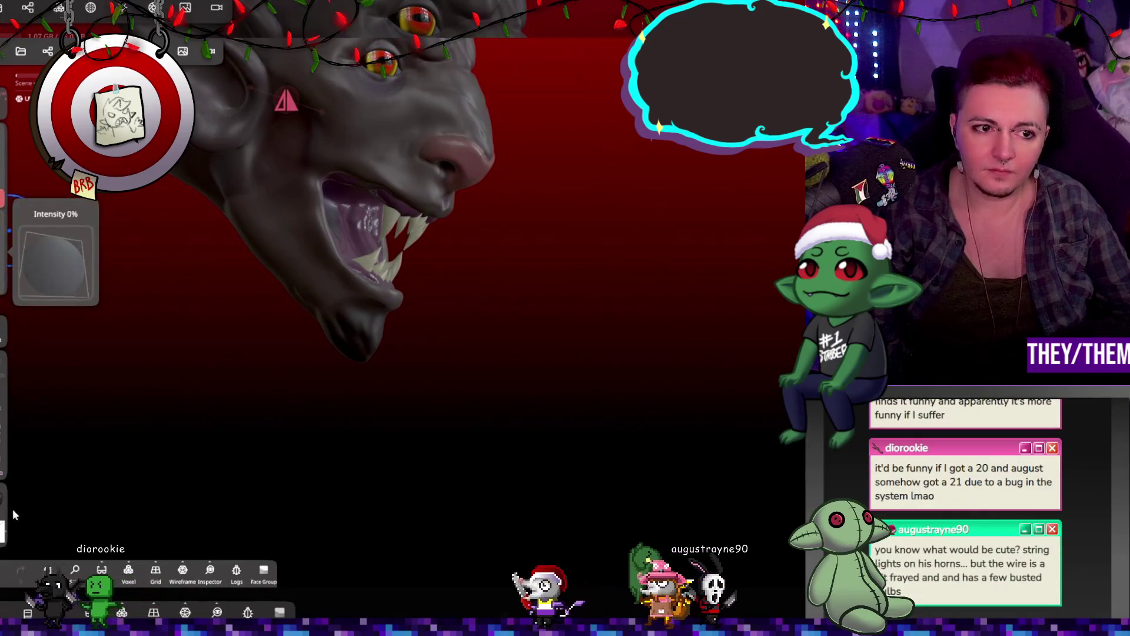
pyautogui.moveTo(448, 329); pyautogui.dragTo(253, 297, button='right')
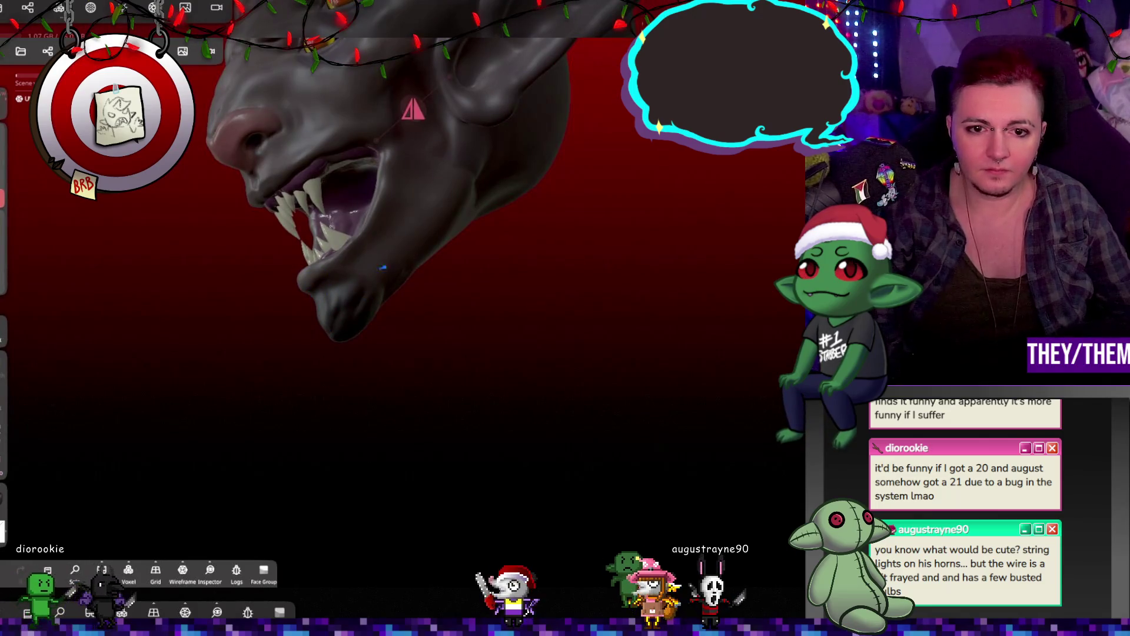
pyautogui.moveTo(409, 298); pyautogui.dragTo(791, 324, button='right')
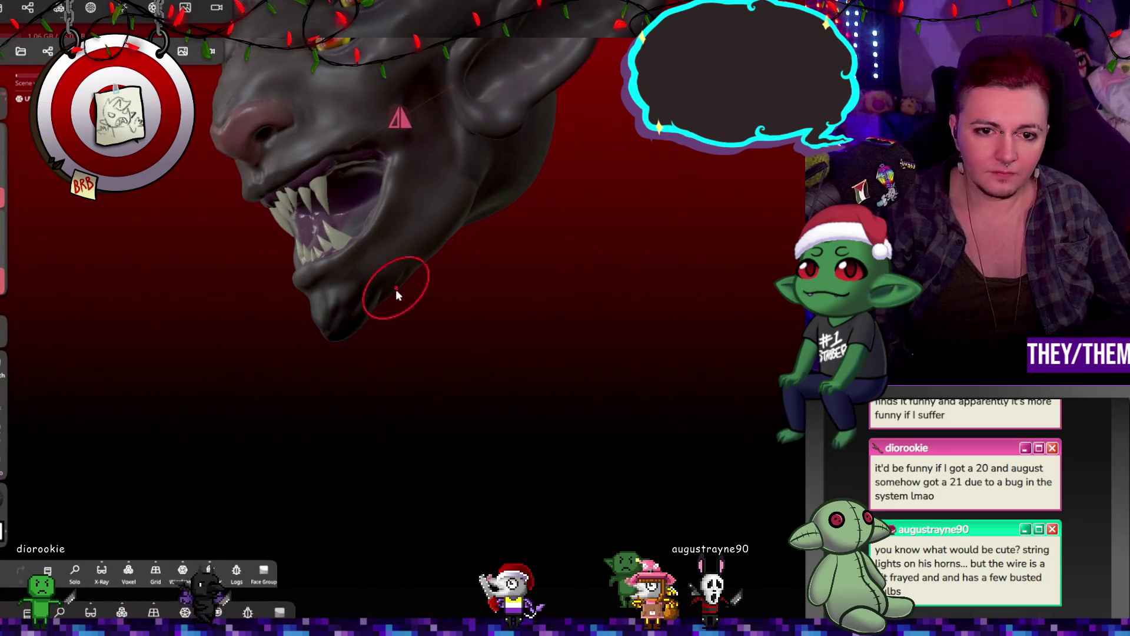
pyautogui.moveTo(431, 285)
pyautogui.mouseDown(button='right')
pyautogui.moveTo(694, 329)
pyautogui.moveTo(502, 315)
pyautogui.moveTo(393, 209)
pyautogui.moveTo(351, 264)
pyautogui.moveTo(401, 316)
pyautogui.moveTo(480, 351)
pyautogui.moveTo(511, 331)
pyautogui.moveTo(482, 351)
pyautogui.moveTo(538, 367)
pyautogui.mouseUp(button='right')
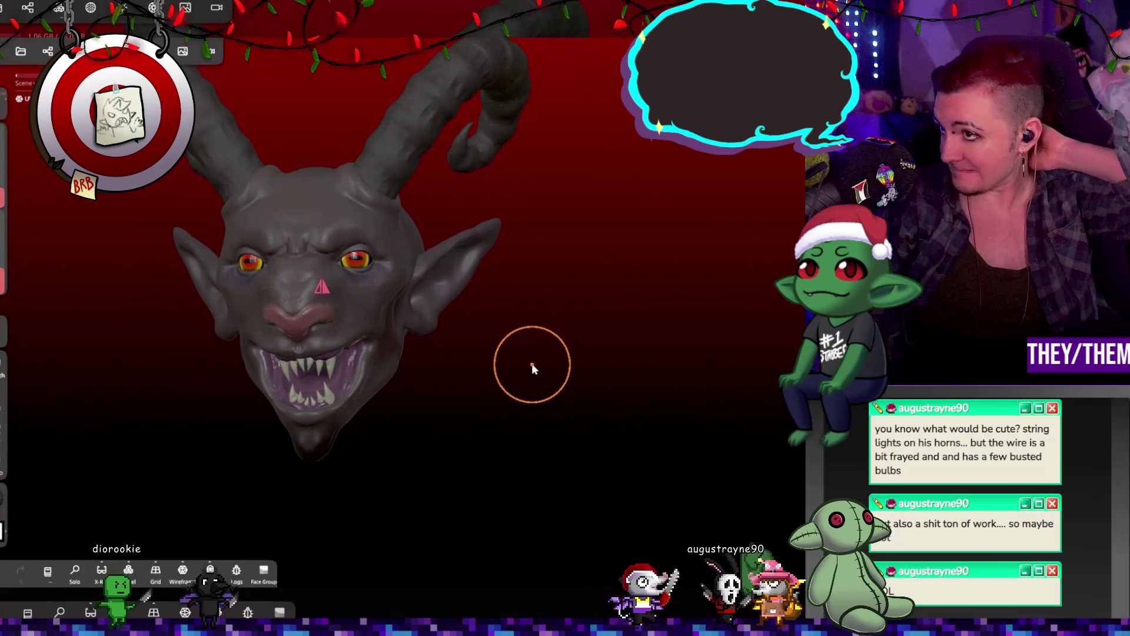
pyautogui.moveTo(449, 302)
pyautogui.mouseDown(button='right')
pyautogui.moveTo(498, 351)
pyautogui.moveTo(497, 333)
pyautogui.moveTo(300, 306)
pyautogui.moveTo(460, 266)
pyautogui.moveTo(325, 295)
pyautogui.moveTo(205, 292)
pyautogui.moveTo(433, 263)
pyautogui.moveTo(530, 289)
pyautogui.moveTo(361, 292)
pyautogui.moveTo(387, 323)
pyautogui.moveTo(433, 330)
pyautogui.moveTo(494, 362)
pyautogui.moveTo(549, 327)
pyautogui.moveTo(452, 331)
pyautogui.moveTo(542, 338)
pyautogui.moveTo(380, 361)
pyautogui.moveTo(476, 330)
pyautogui.mouseUp(button='right')
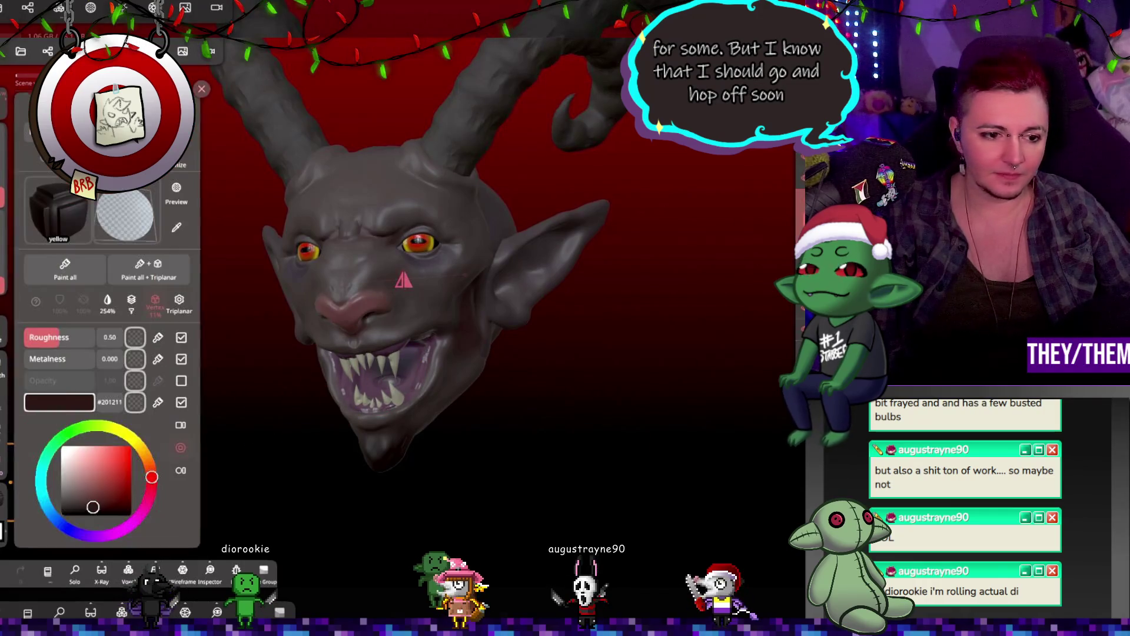
pyautogui.click(66, 466)
# Set the paint colour to a muted lavender #ae9cbf
pyautogui.click(95, 535)
pyautogui.click(72, 458)
pyautogui.click(74, 463)
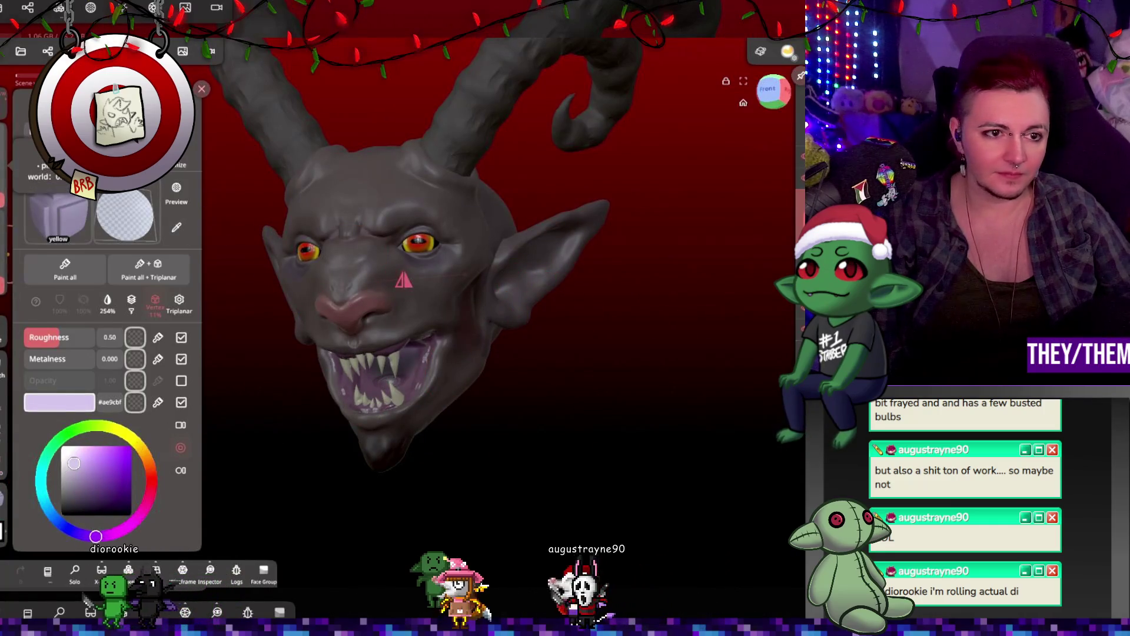
pyautogui.moveTo(605, 297); pyautogui.dragTo(522, 303)
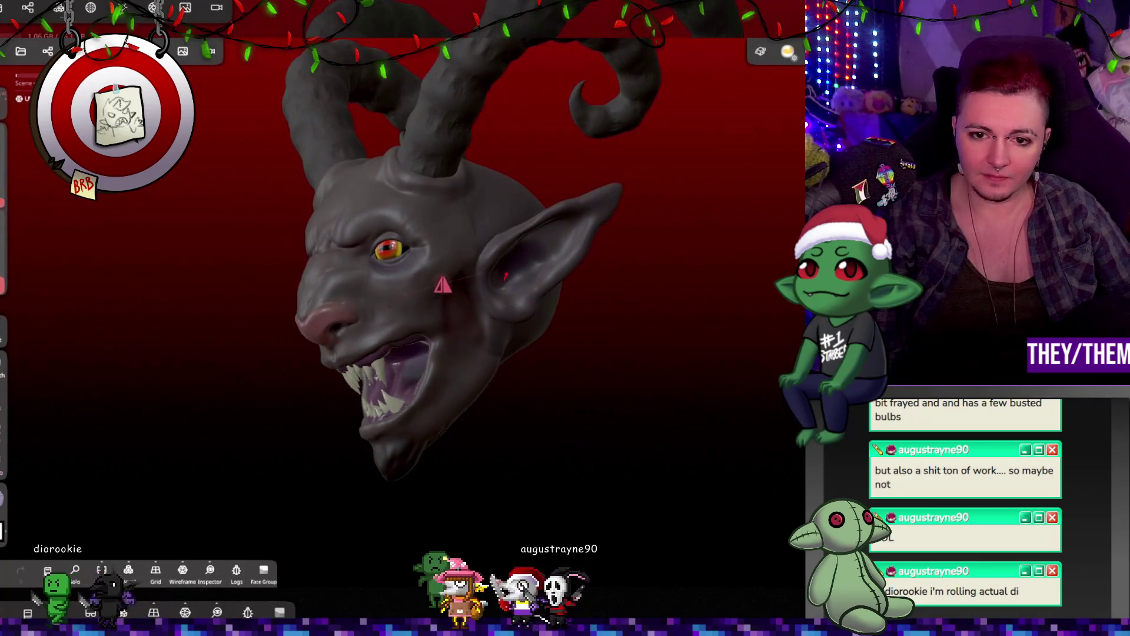
# Paint a lavender stroke inside the pointed ear, undo it, and zoom to the ear
pyautogui.moveTo(719, 231); pyautogui.dragTo(683, 263)
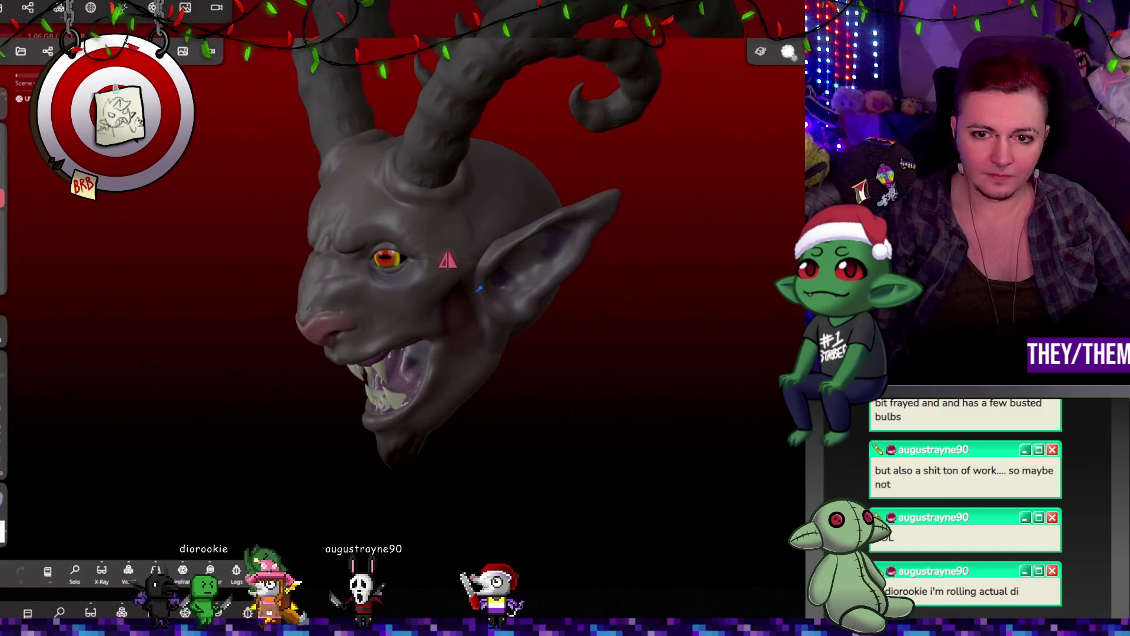
pyautogui.hotkey('ctrl', 'z')
pyautogui.moveTo(741, 370); pyautogui.dragTo(718, 311)
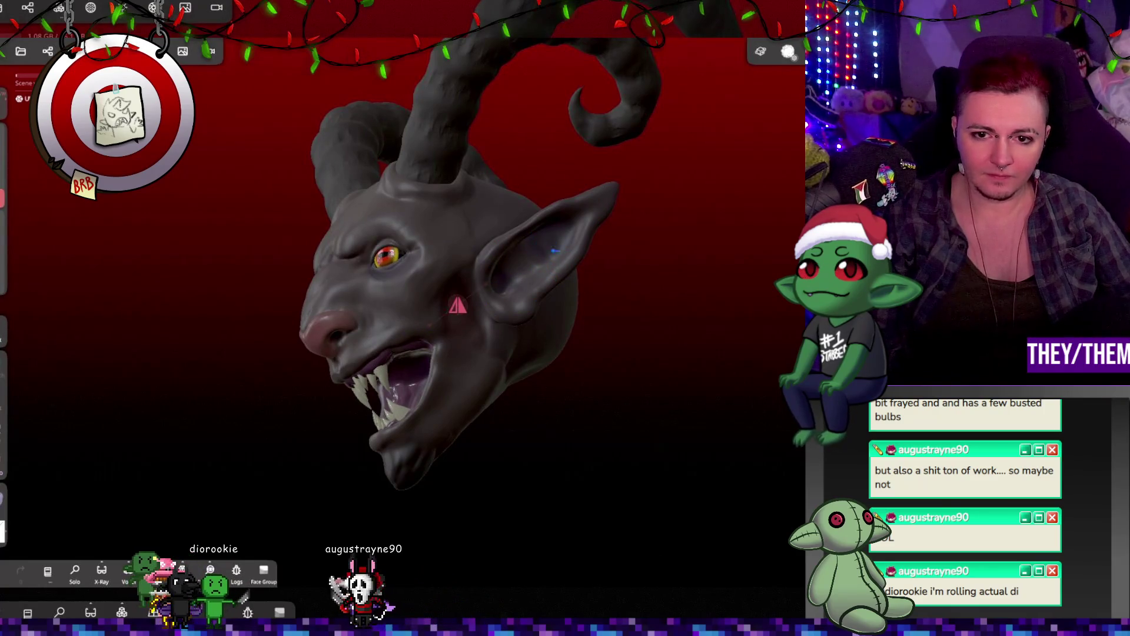
pyautogui.moveTo(624, 265)
pyautogui.mouseDown()
pyautogui.moveTo(753, 320)
pyautogui.moveTo(690, 304)
pyautogui.moveTo(759, 156)
pyautogui.mouseUp()
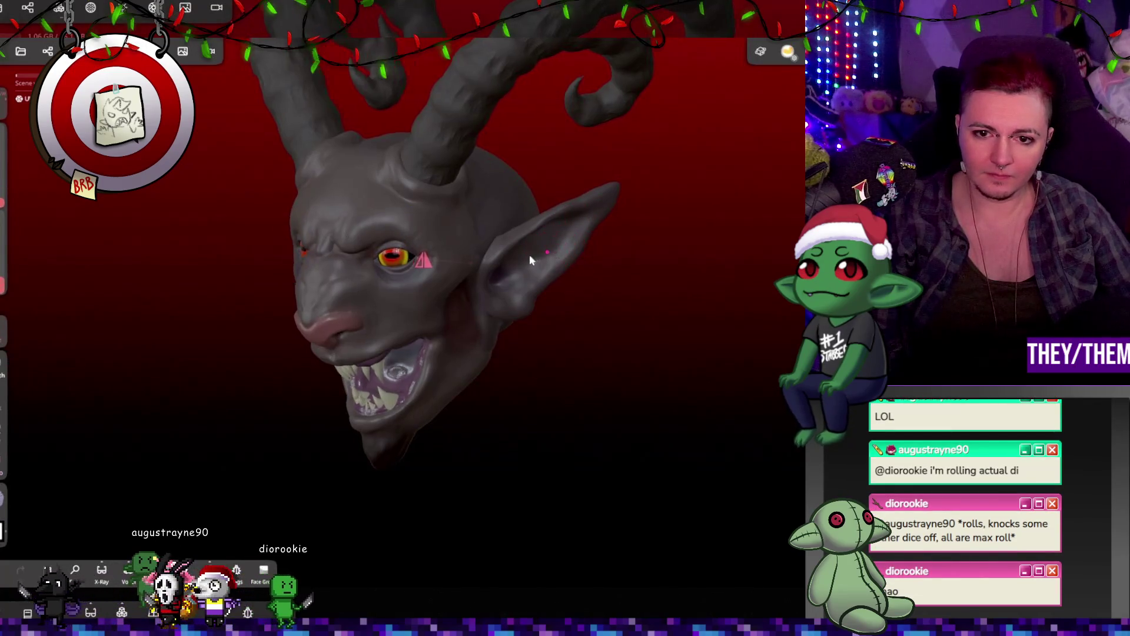
pyautogui.moveTo(534, 253); pyautogui.dragTo(504, 266)
pyautogui.scroll(8, 565, 283)
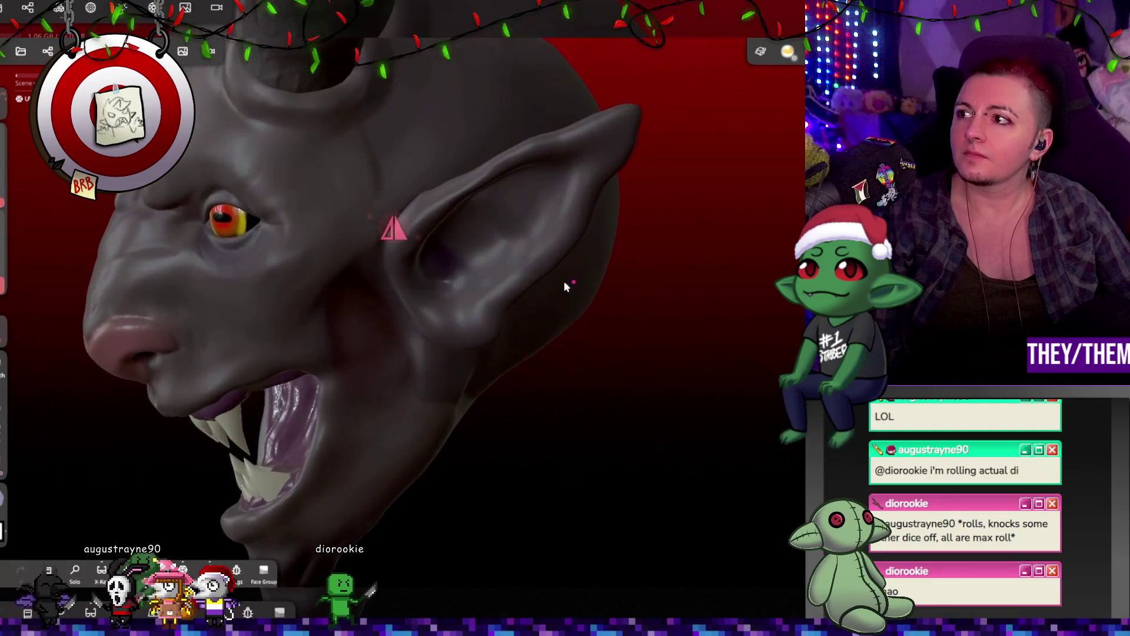
pyautogui.moveTo(619, 305)
pyautogui.mouseDown()
pyautogui.moveTo(627, 238)
pyautogui.moveTo(651, 273)
pyautogui.moveTo(577, 284)
pyautogui.mouseUp()
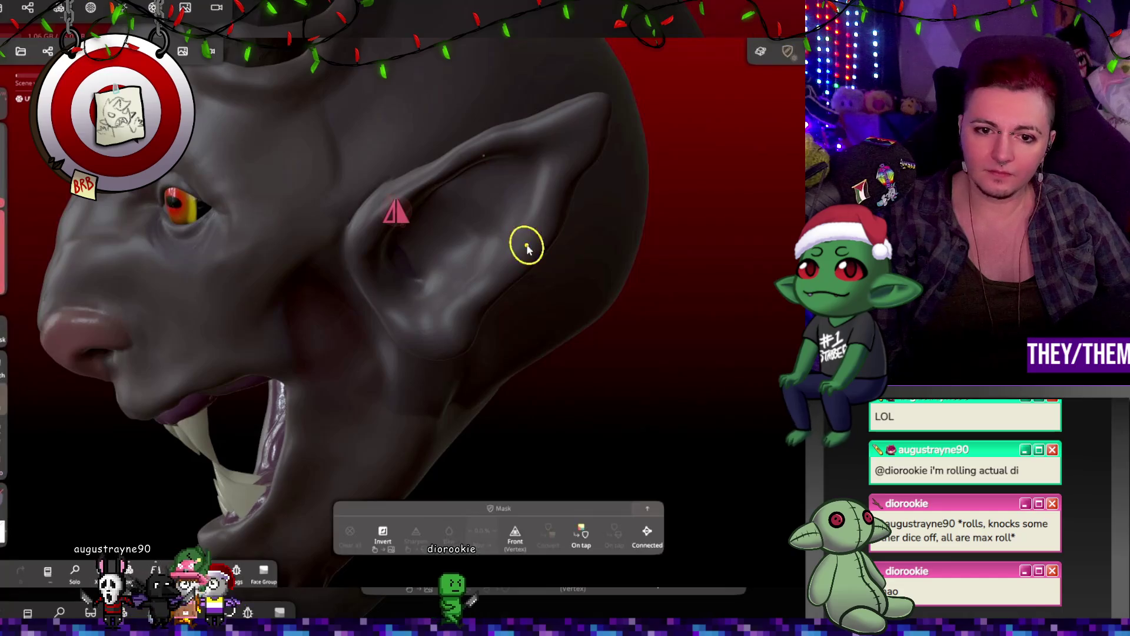
# Undo the lavender ear stroke, adjust the paint colour to #a9a2b0, and orbit to a front view
pyautogui.hotkey('ctrl', 'z')
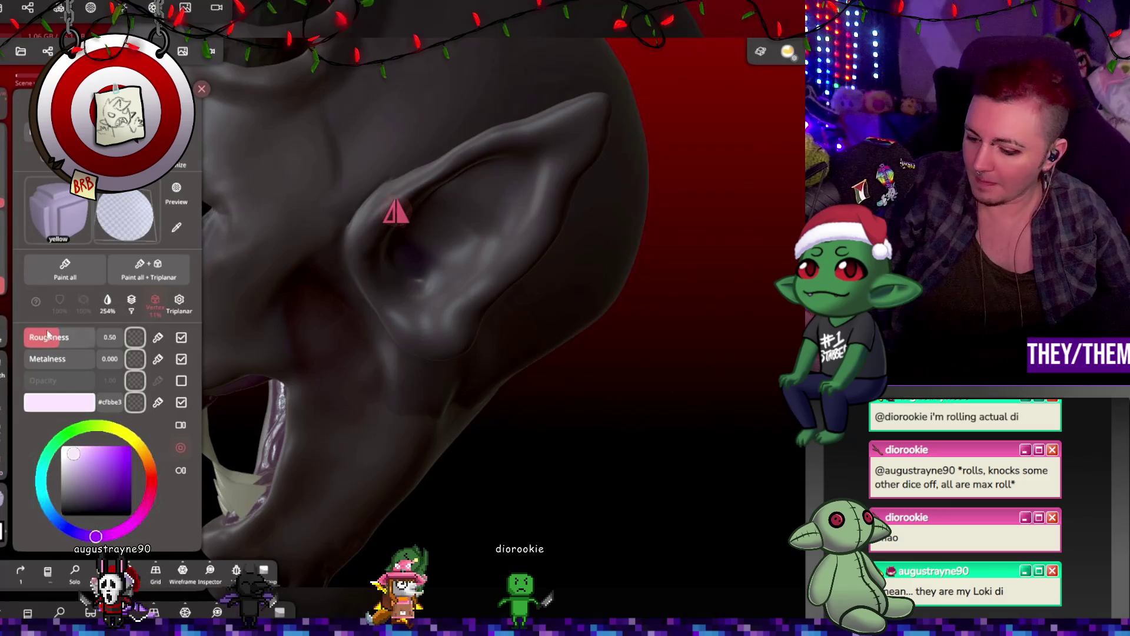
pyautogui.press('Escape')
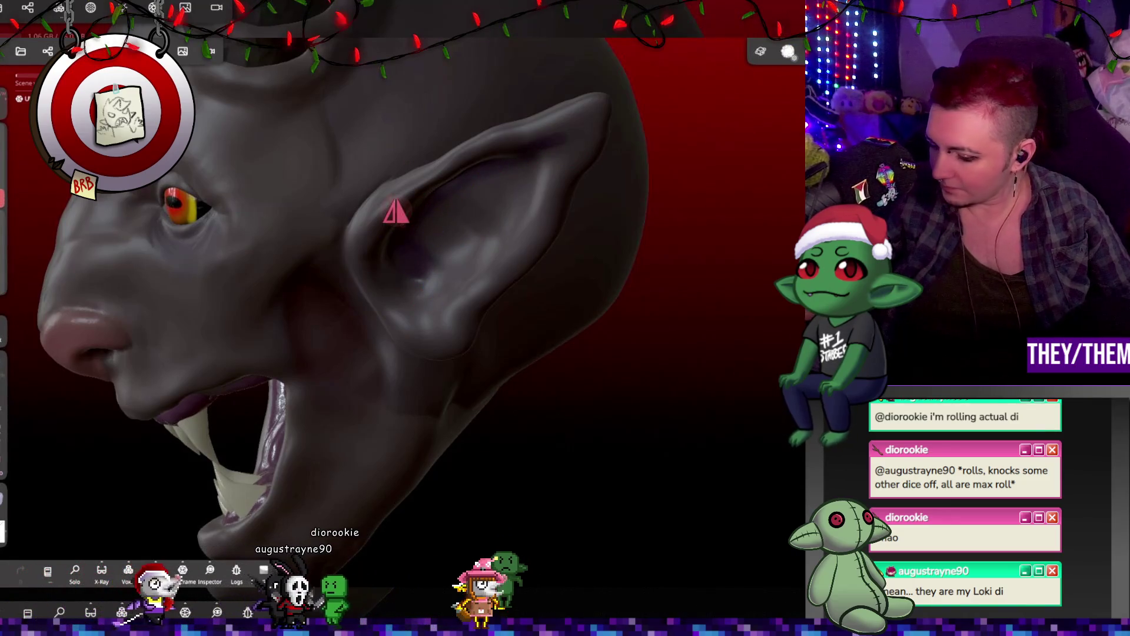
pyautogui.press('space')
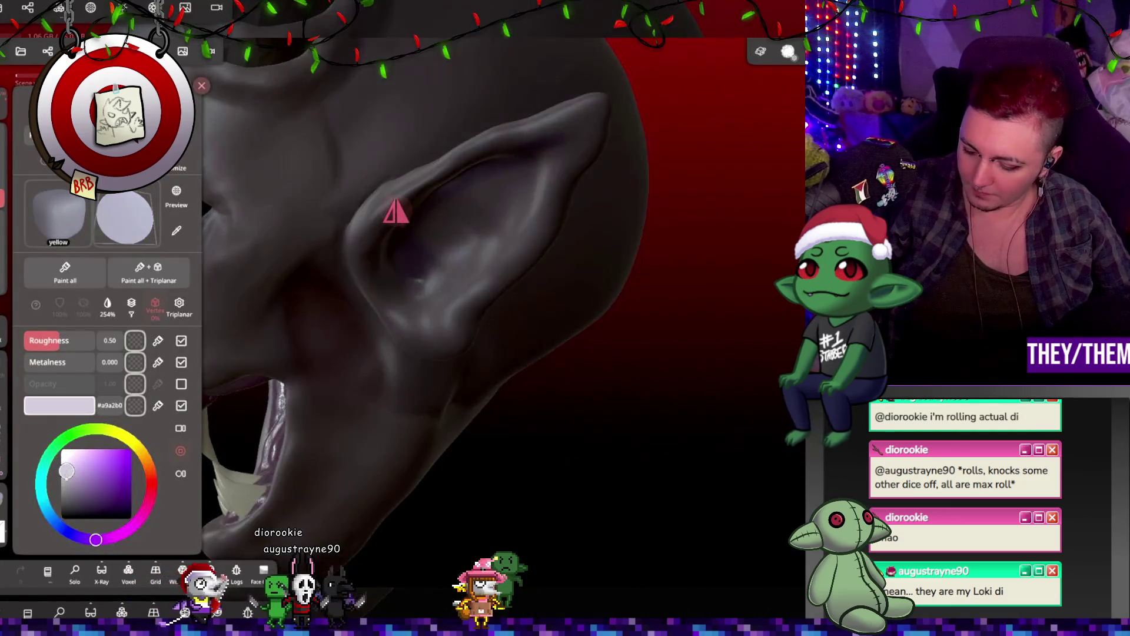
pyautogui.press('space')
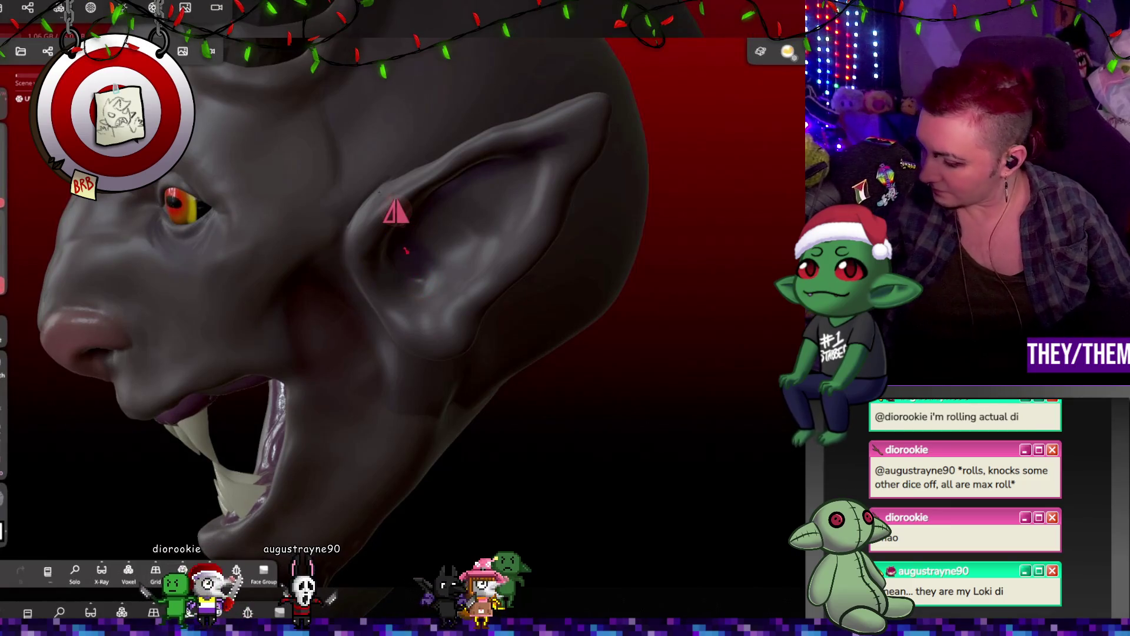
pyautogui.moveTo(395, 210)
pyautogui.mouseDown(button='middle')
pyautogui.moveTo(518, 194)
pyautogui.moveTo(444, 308)
pyautogui.moveTo(394, 353)
pyautogui.mouseUp(button='middle')
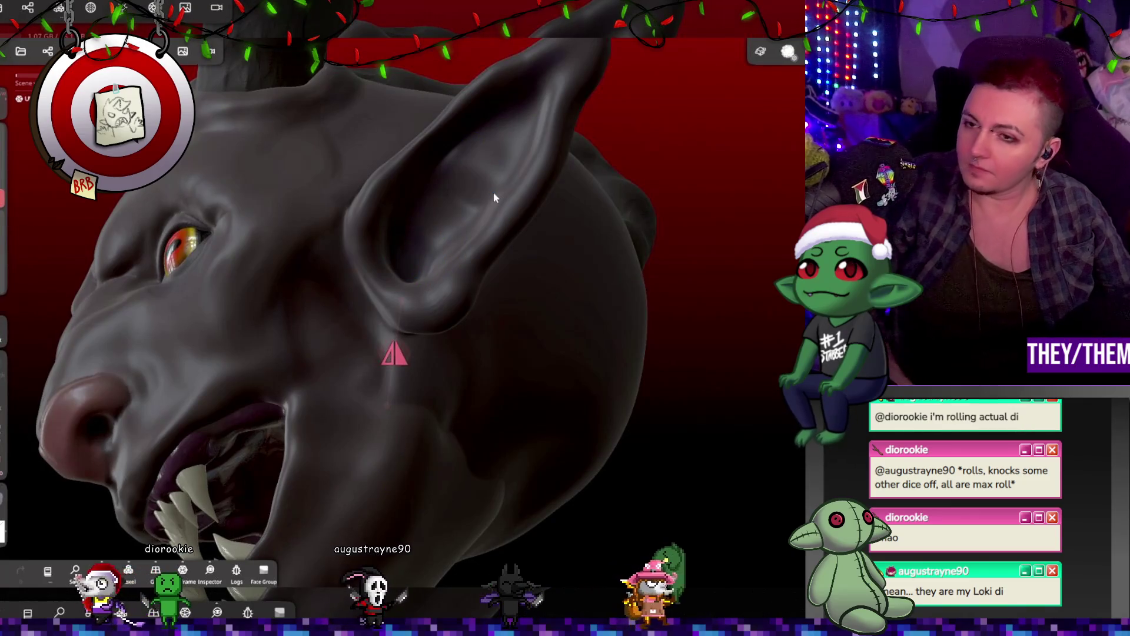
pyautogui.moveTo(486, 189)
pyautogui.mouseDown(button='middle')
pyautogui.moveTo(477, 303)
pyautogui.moveTo(436, 353)
pyautogui.moveTo(393, 307)
pyautogui.moveTo(454, 315)
pyautogui.mouseUp(button='middle')
pyautogui.moveTo(402, 410)
pyautogui.mouseDown(button='middle')
pyautogui.moveTo(320, 397)
pyautogui.moveTo(465, 405)
pyautogui.moveTo(650, 391)
pyautogui.moveTo(676, 474)
pyautogui.moveTo(786, 472)
pyautogui.moveTo(570, 507)
pyautogui.moveTo(598, 425)
pyautogui.moveTo(651, 383)
pyautogui.moveTo(596, 303)
pyautogui.moveTo(747, 272)
pyautogui.moveTo(593, 270)
pyautogui.moveTo(481, 250)
pyautogui.moveTo(580, 284)
pyautogui.moveTo(583, 302)
pyautogui.moveTo(482, 239)
pyautogui.moveTo(372, 242)
pyautogui.mouseUp(button='middle')
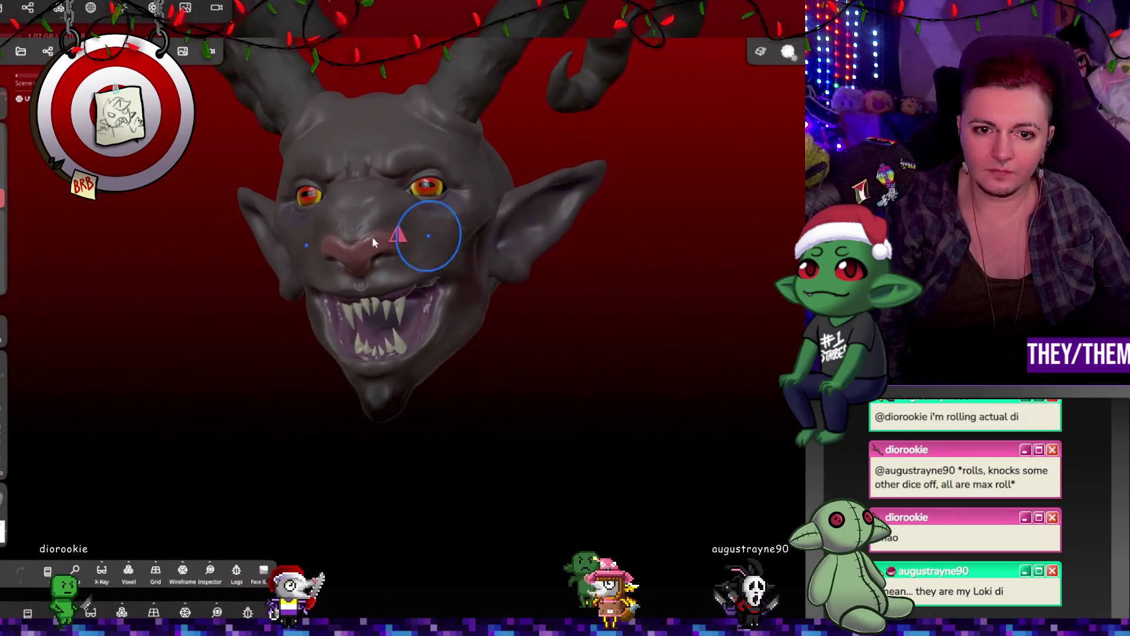
# Sculpt a faint crease across the goat's nose bridge
pyautogui.scroll(10, 340, 242)
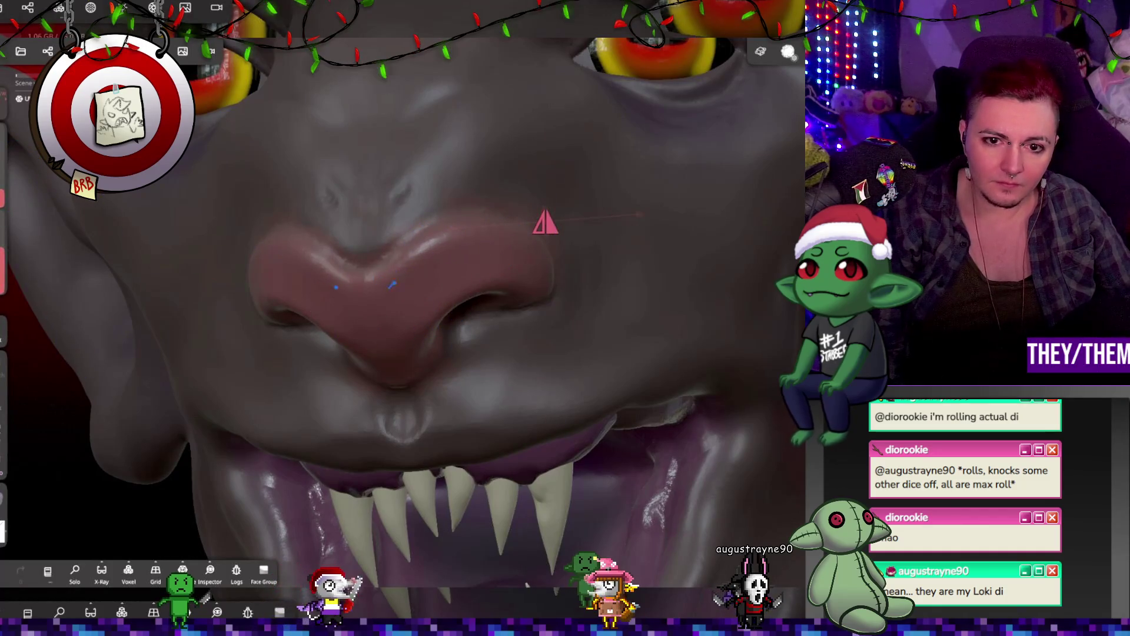
pyautogui.moveTo(506, 353); pyautogui.dragTo(406, 265, button='middle')
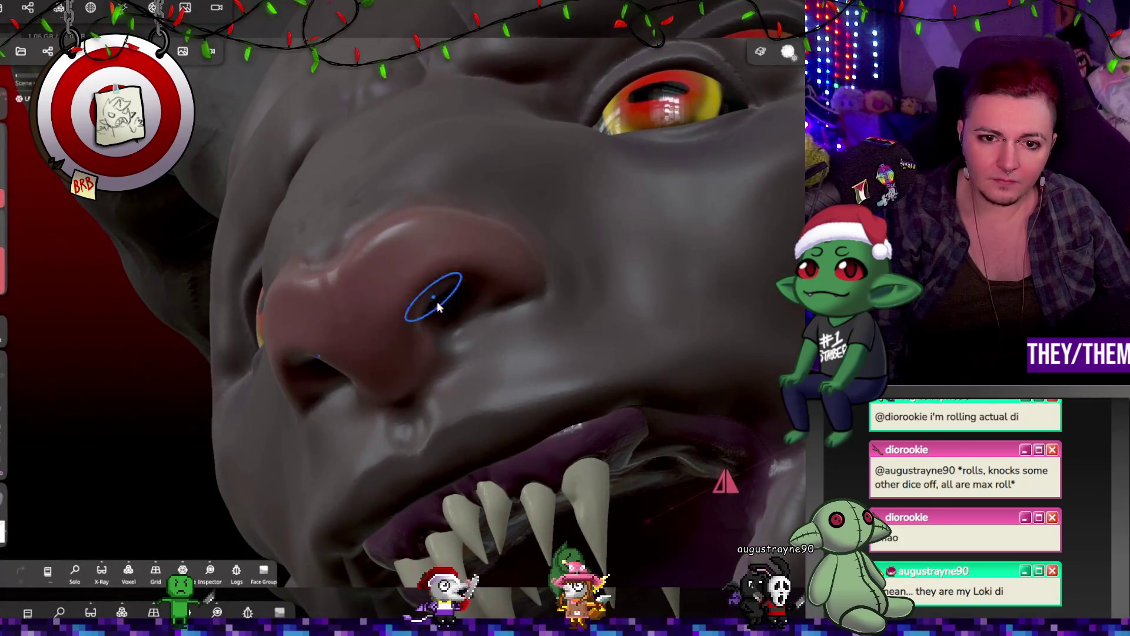
pyautogui.scroll(5, 406, 278)
pyautogui.moveTo(388, 211)
pyautogui.mouseDown(button='middle')
pyautogui.moveTo(327, 225)
pyautogui.moveTo(312, 216)
pyautogui.mouseUp(button='middle')
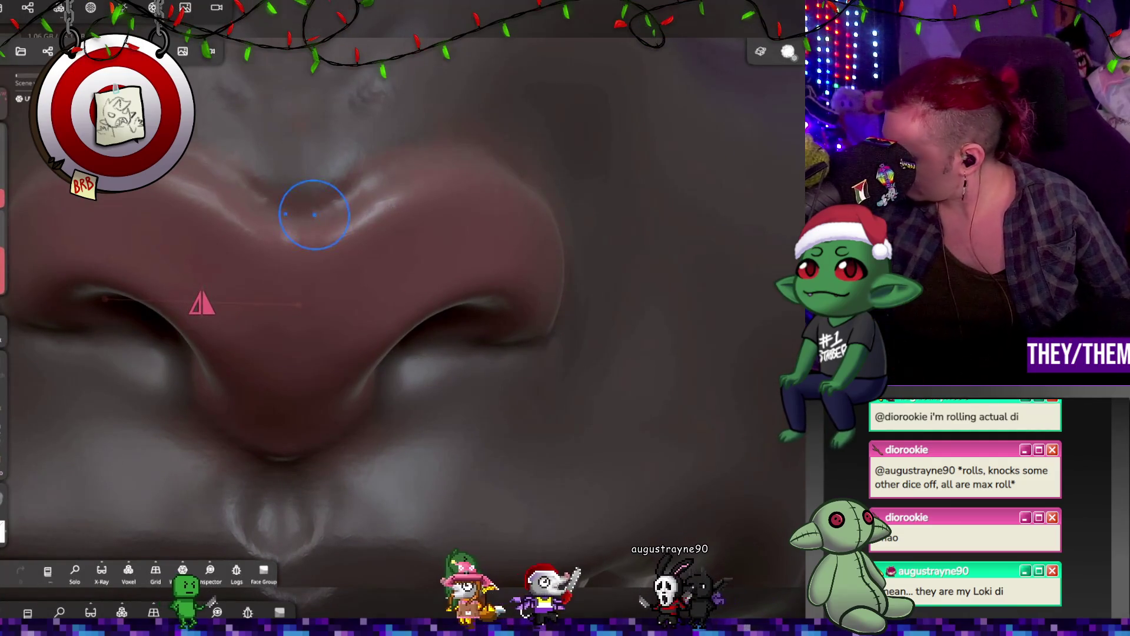
pyautogui.moveTo(290, 216); pyautogui.dragTo(424, 158)
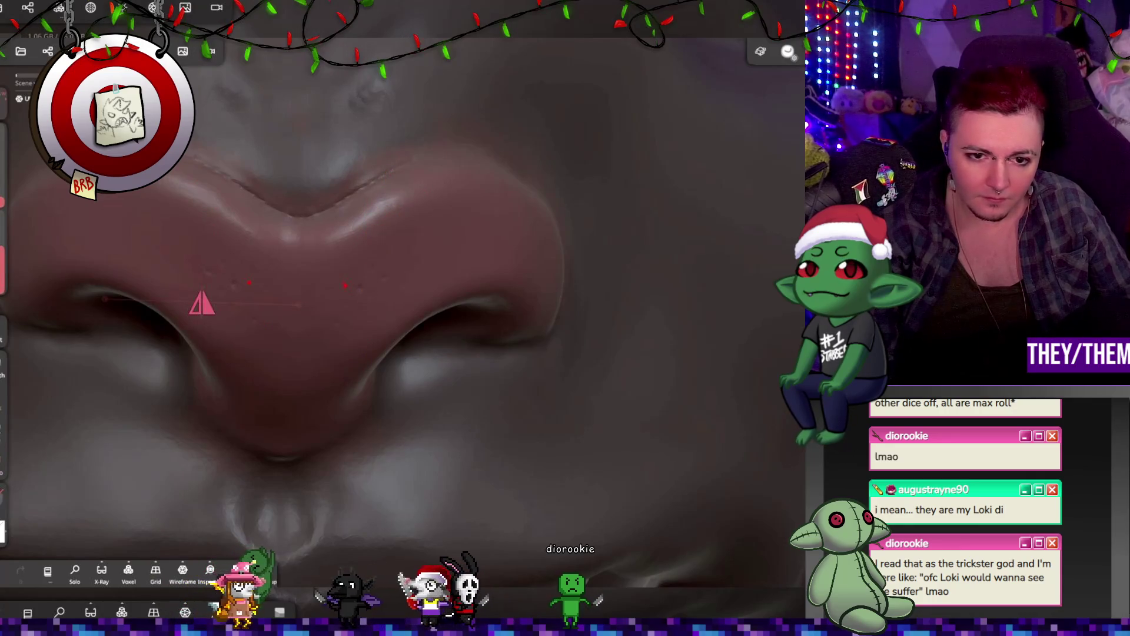
# Dab three small pore dimples symmetrically on both sides of the nose
pyautogui.click(430, 255)
pyautogui.click(421, 249)
pyautogui.click(411, 253)
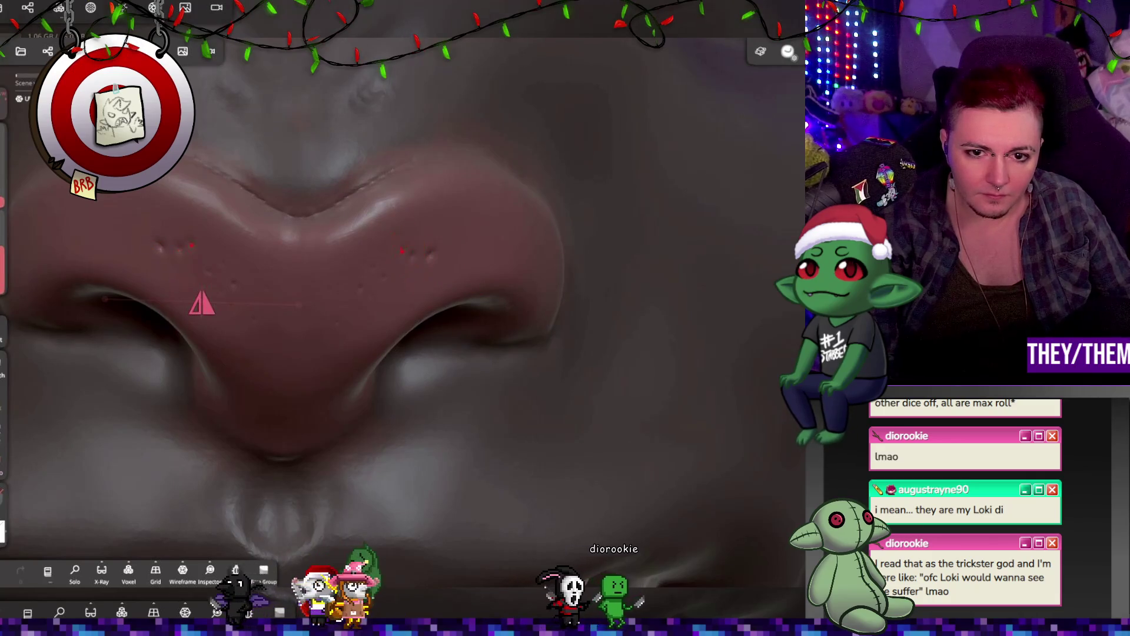
pyautogui.moveTo(546, 325)
pyautogui.mouseDown(button='right')
pyautogui.moveTo(505, 273)
pyautogui.moveTo(434, 341)
pyautogui.moveTo(360, 370)
pyautogui.moveTo(438, 352)
pyautogui.moveTo(469, 328)
pyautogui.moveTo(368, 348)
pyautogui.moveTo(482, 376)
pyautogui.moveTo(399, 357)
pyautogui.mouseUp(button='right')
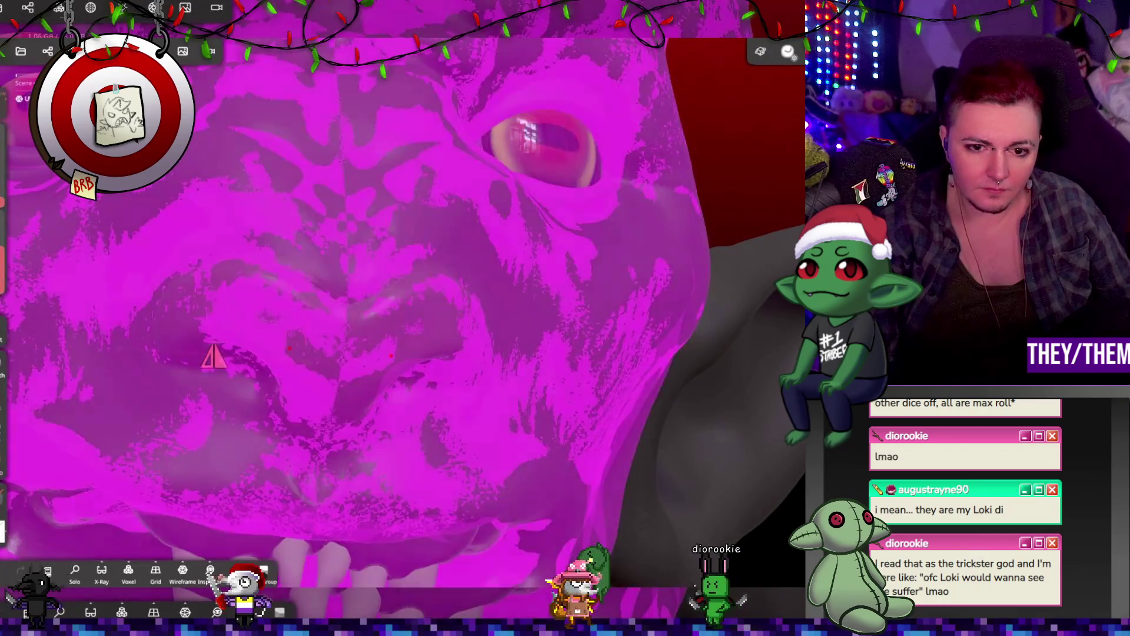
pyautogui.scroll(5, 427, 347)
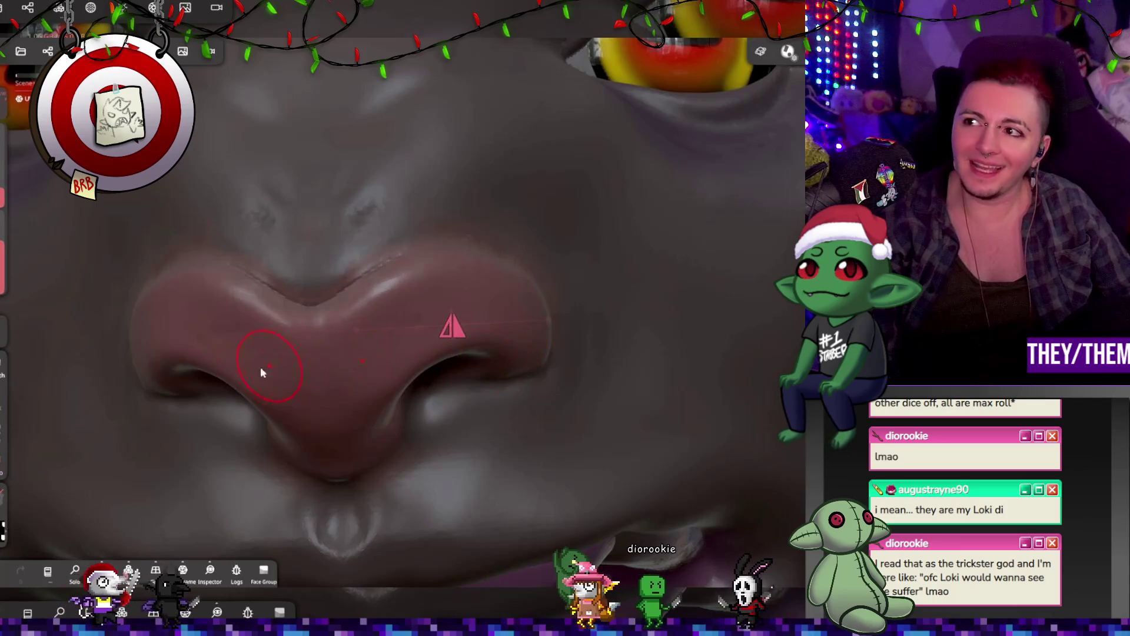
# Pick a dot stamp pattern, undo the first stamp, and place a fresh pore mark
pyautogui.click(4, 528)
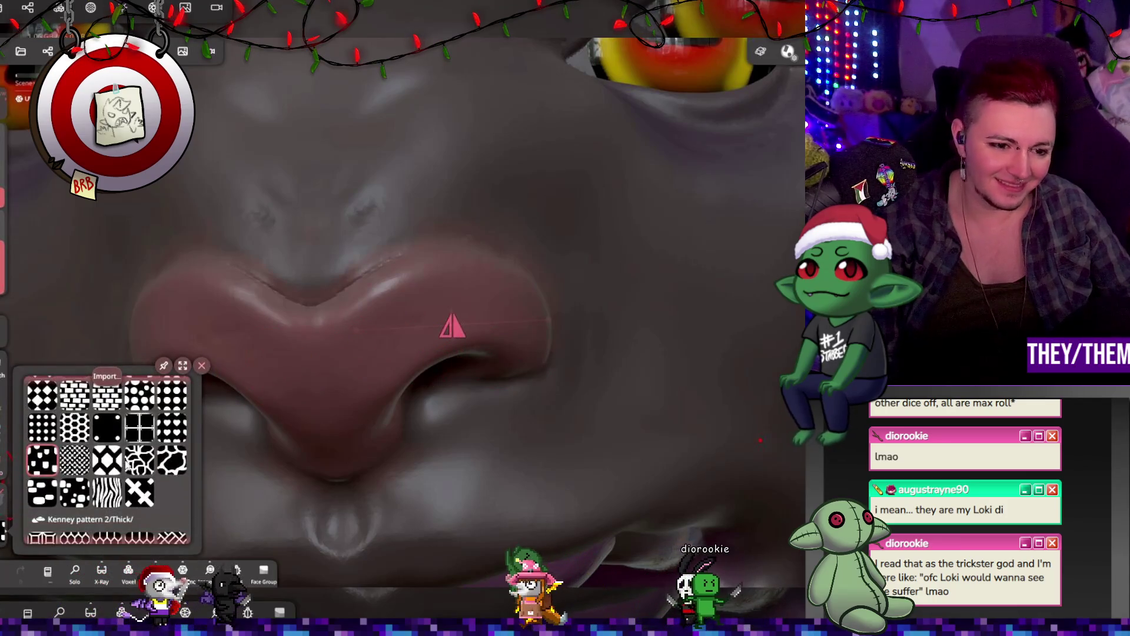
pyautogui.click(471, 311)
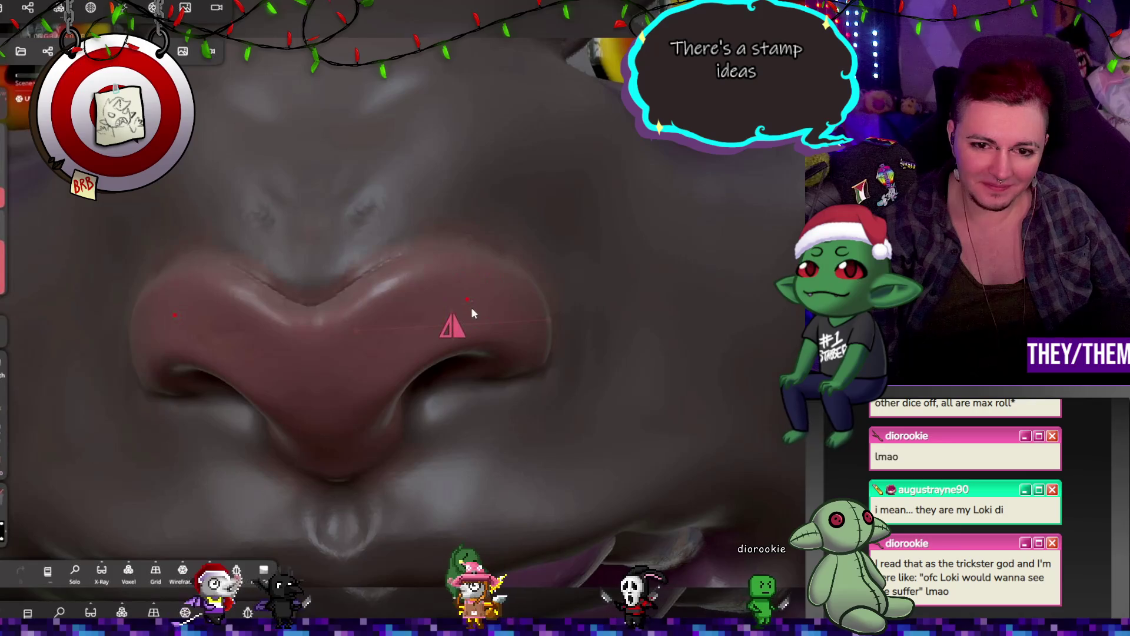
pyautogui.click(25, 316)
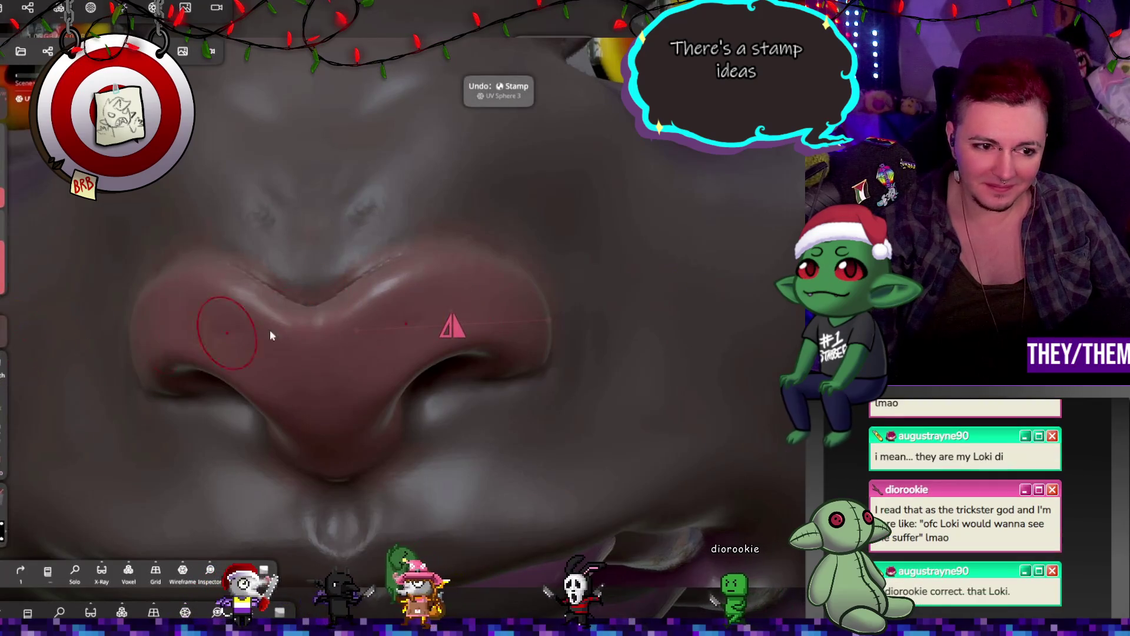
pyautogui.click(467, 306)
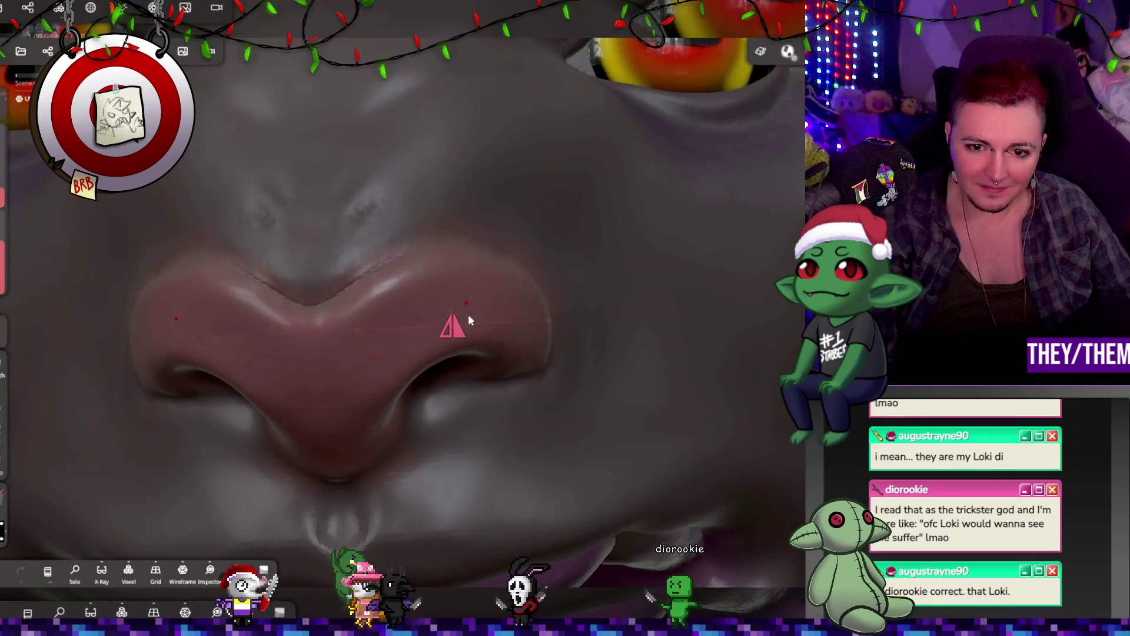
pyautogui.scroll(2, 462, 321)
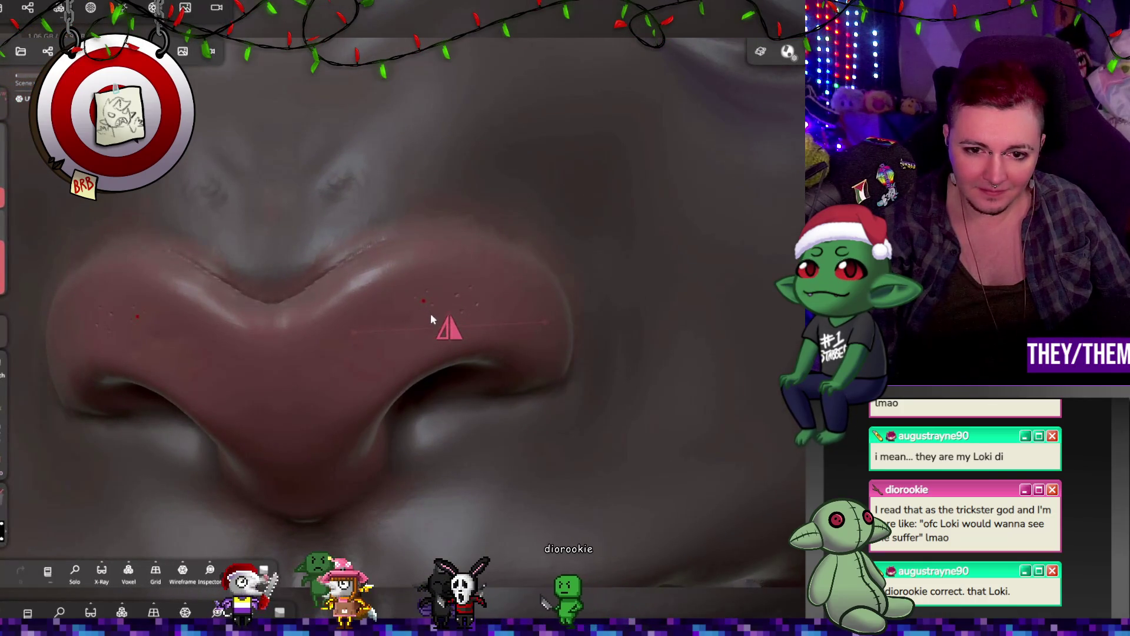
pyautogui.moveTo(434, 320)
pyautogui.mouseDown(button='right')
pyautogui.moveTo(409, 307)
pyautogui.moveTo(482, 337)
pyautogui.moveTo(429, 360)
pyautogui.mouseUp(button='right')
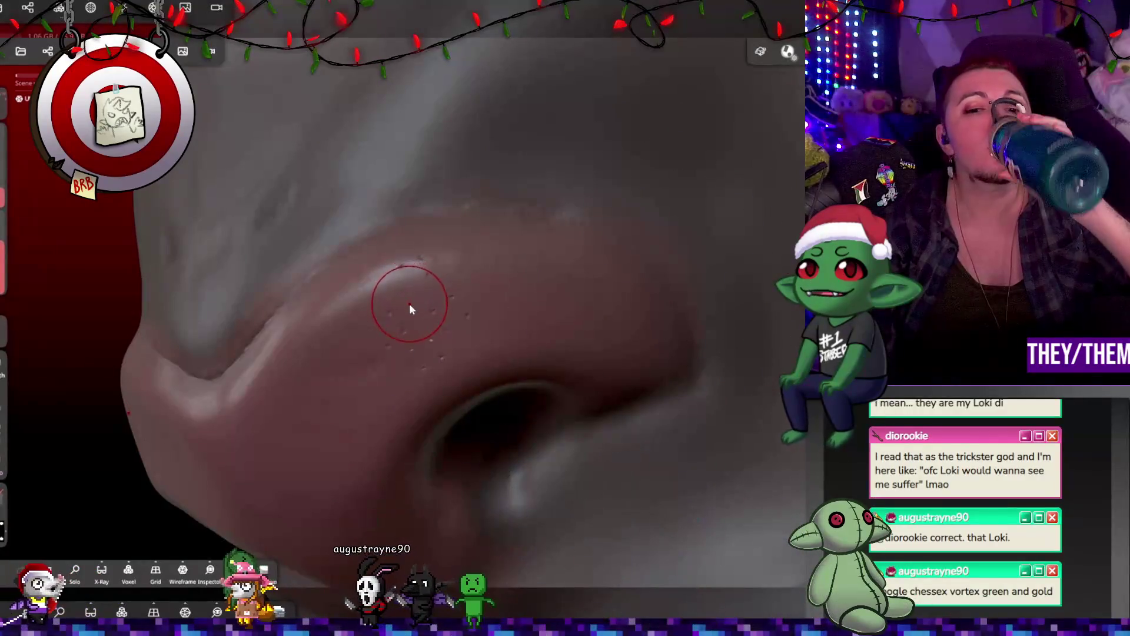
# Stamp pore dimples around the nostril and along the lower edge of the nose
pyautogui.click(525, 321)
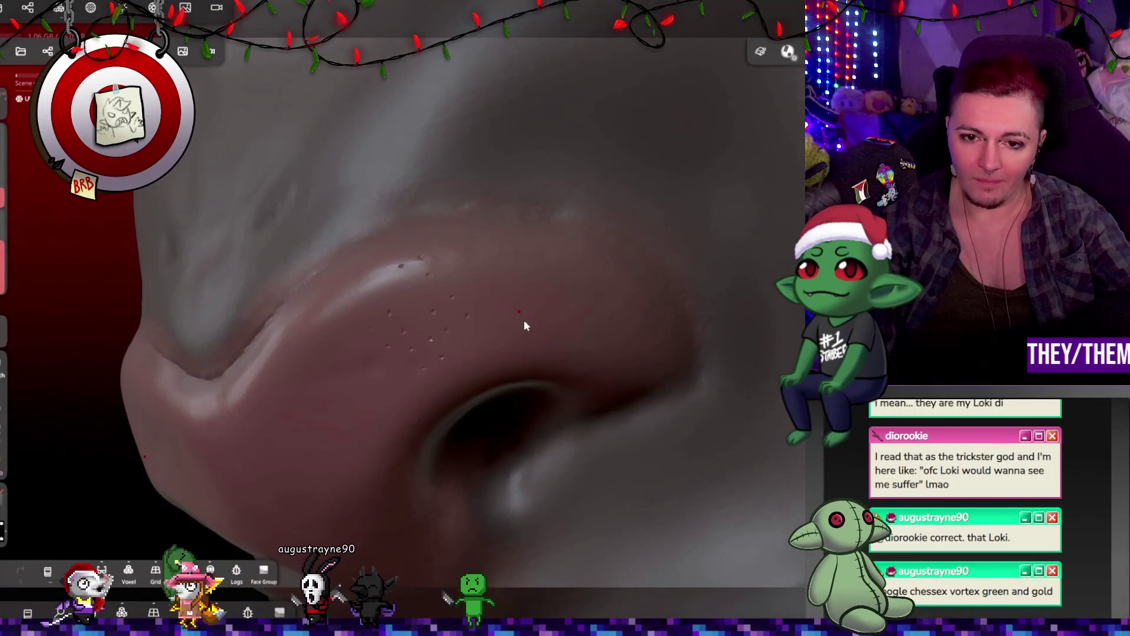
pyautogui.moveTo(486, 362)
pyautogui.mouseDown(button='middle')
pyautogui.moveTo(510, 327)
pyautogui.moveTo(358, 352)
pyautogui.mouseUp(button='middle')
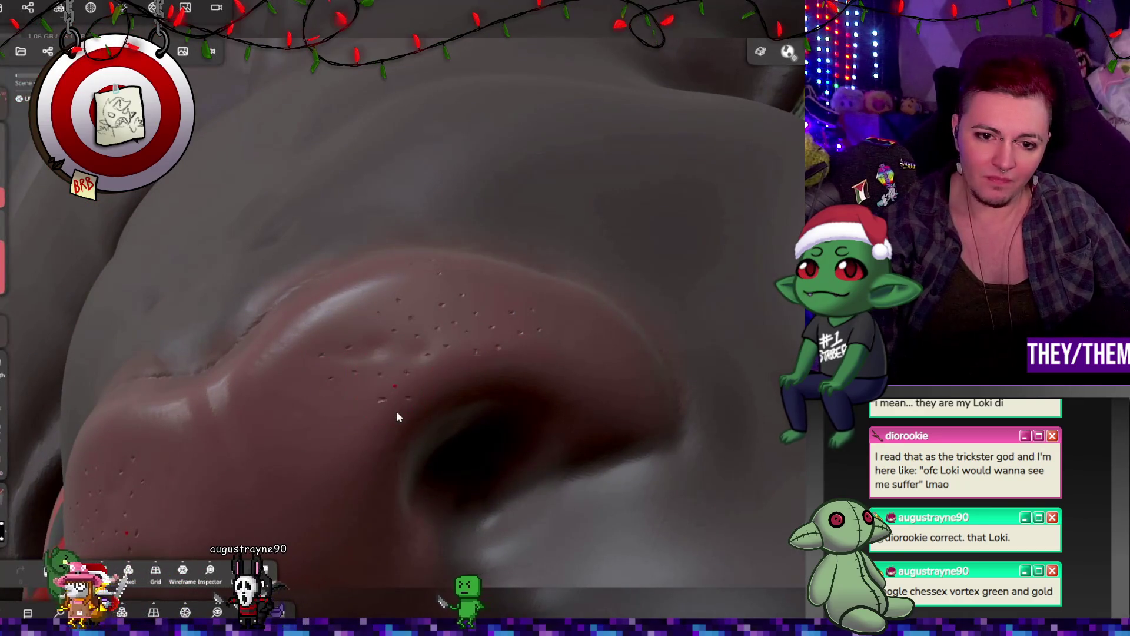
pyautogui.click(376, 346)
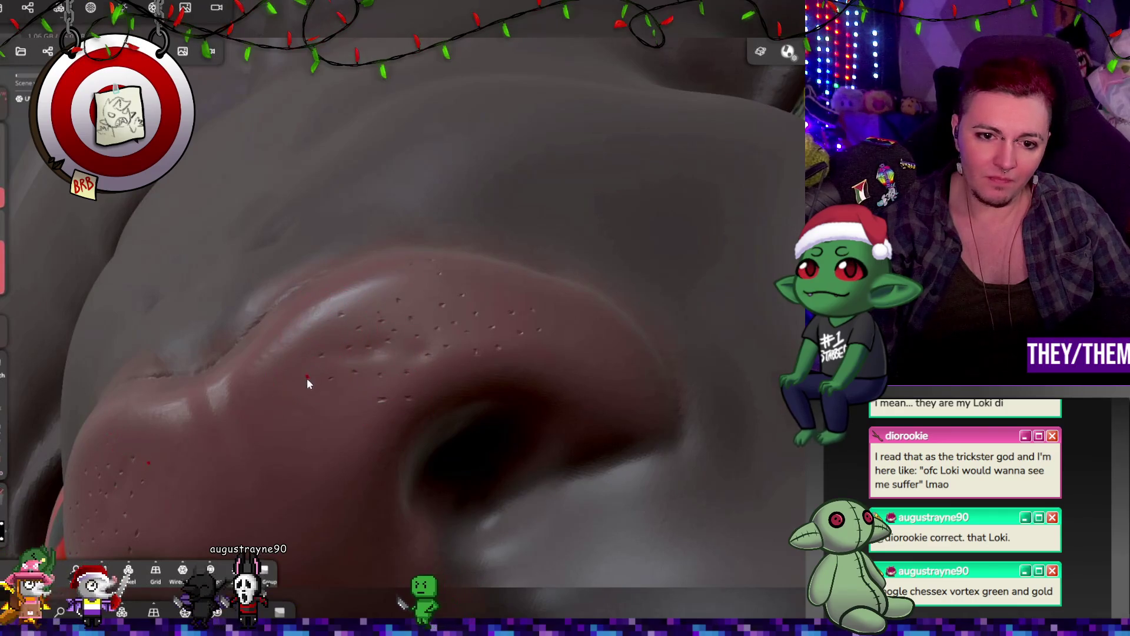
pyautogui.click(318, 423)
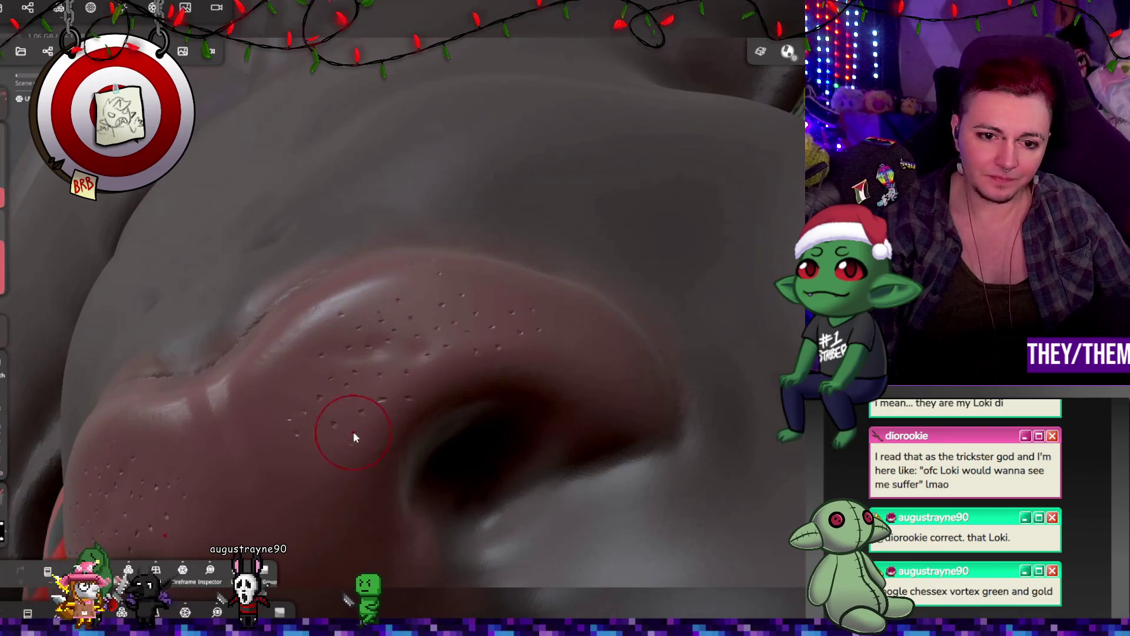
pyautogui.click(343, 471)
pyautogui.click(270, 415)
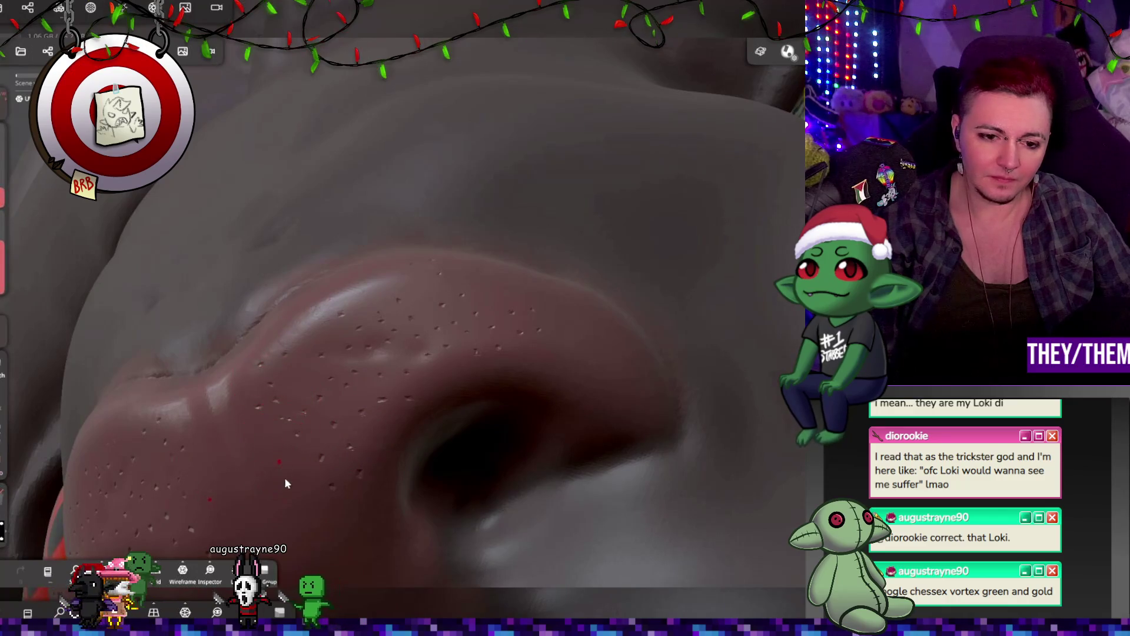
pyautogui.moveTo(482, 546)
pyautogui.mouseDown(button='middle')
pyautogui.moveTo(520, 346)
pyautogui.moveTo(424, 340)
pyautogui.mouseUp(button='middle')
pyautogui.click(416, 379)
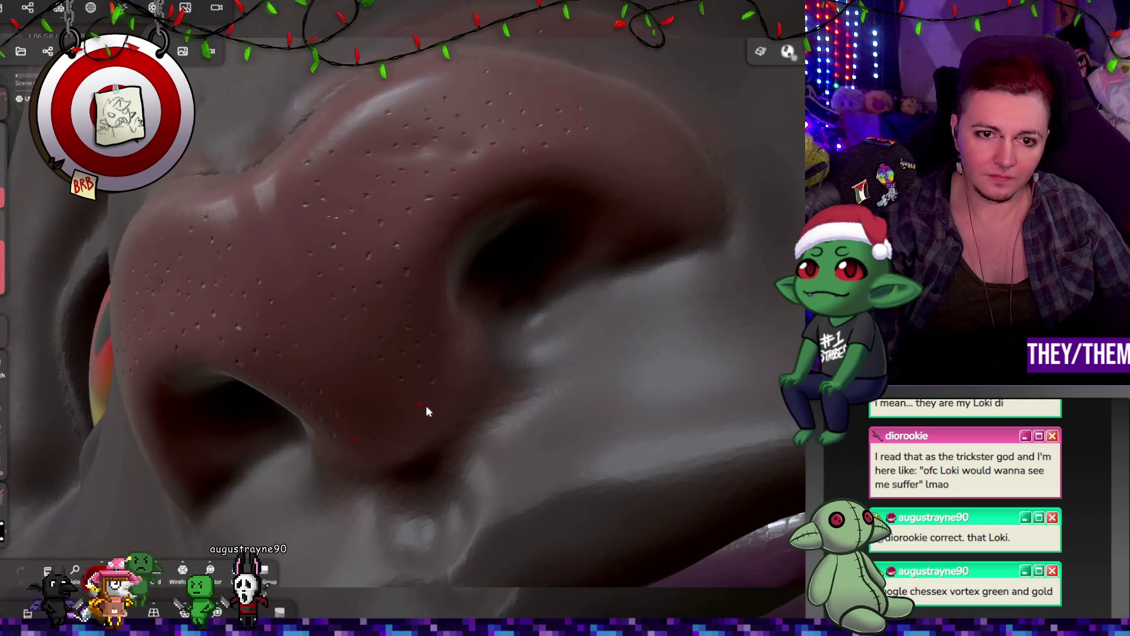
# Stamp a dense row of pore dimples along the upper nose ridge
pyautogui.click(338, 118)
pyautogui.click(353, 168)
pyautogui.click(424, 78)
pyautogui.click(533, 122)
pyautogui.click(626, 139)
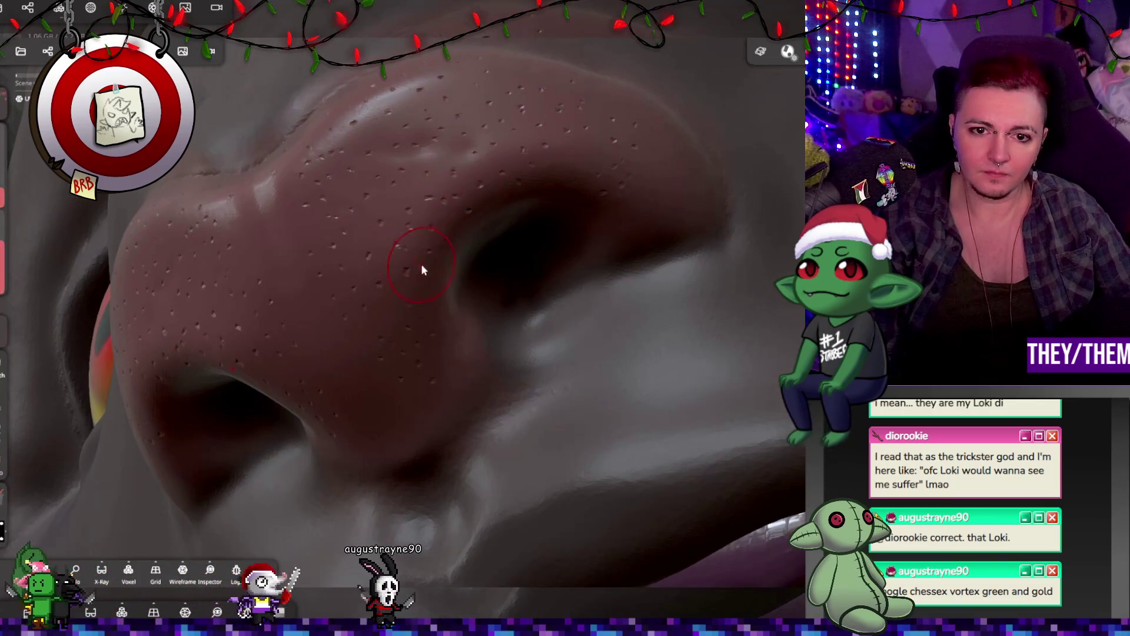
pyautogui.click(434, 129)
pyautogui.scroll(-5, 520, 226)
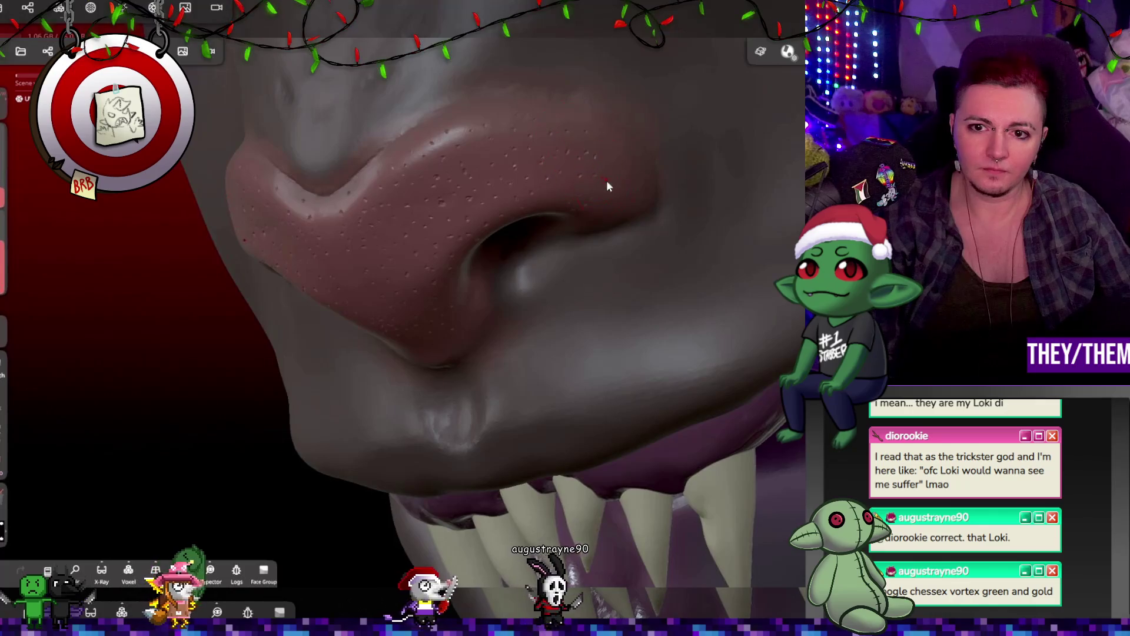
pyautogui.moveTo(599, 206); pyautogui.dragTo(524, 347, button='middle')
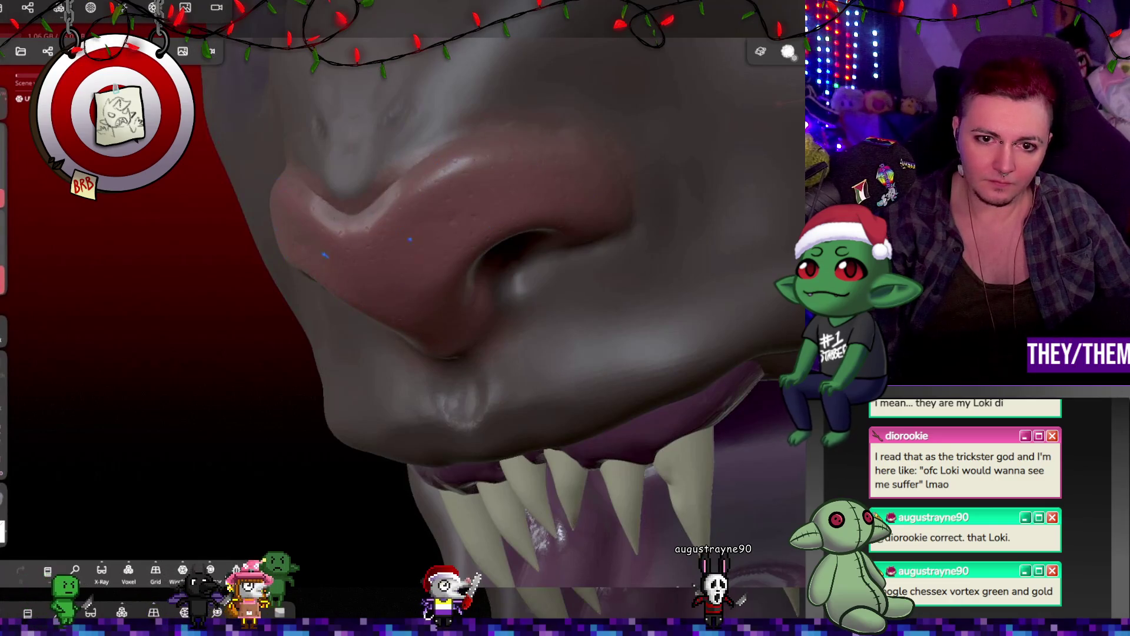
pyautogui.moveTo(541, 184)
pyautogui.mouseDown(button='right')
pyautogui.moveTo(571, 138)
pyautogui.moveTo(553, 178)
pyautogui.mouseUp(button='right')
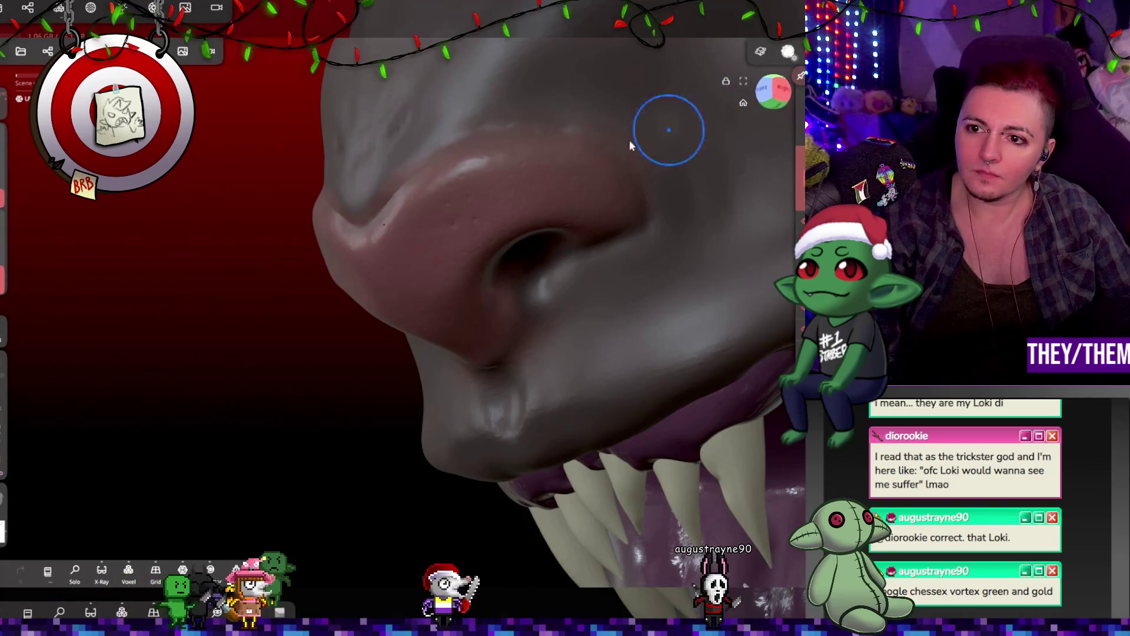
pyautogui.click(3, 277)
# Try a hot pink stroke on the nose, then undo it
pyautogui.click(67, 479)
pyautogui.click(98, 450)
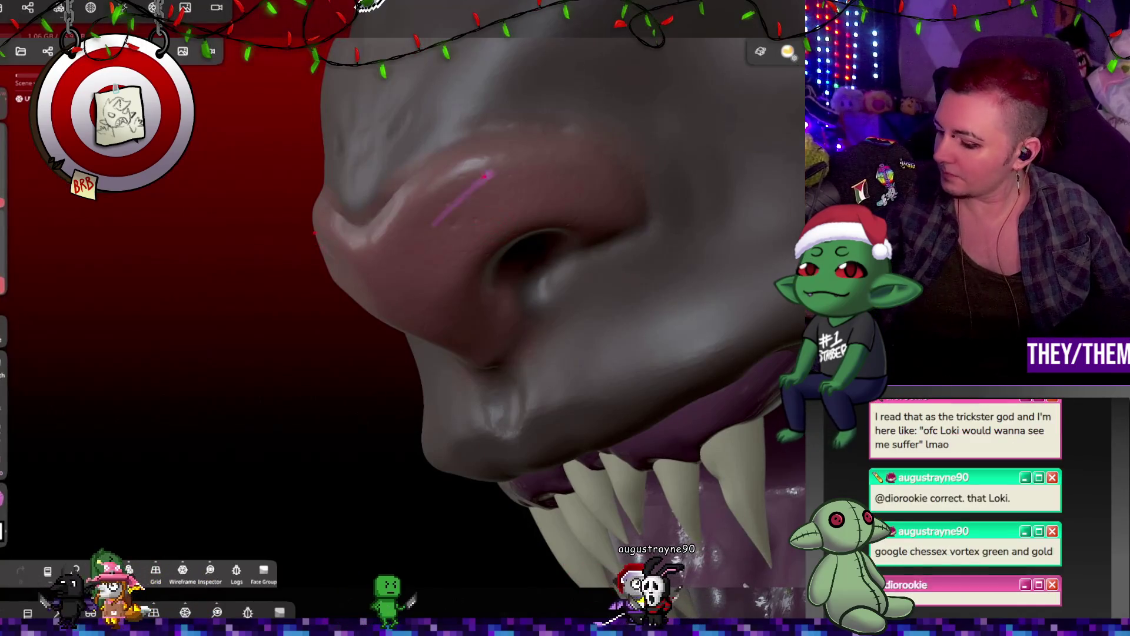
pyautogui.moveTo(532, 177); pyautogui.dragTo(461, 203)
pyautogui.hotkey('ctrl', 'z')
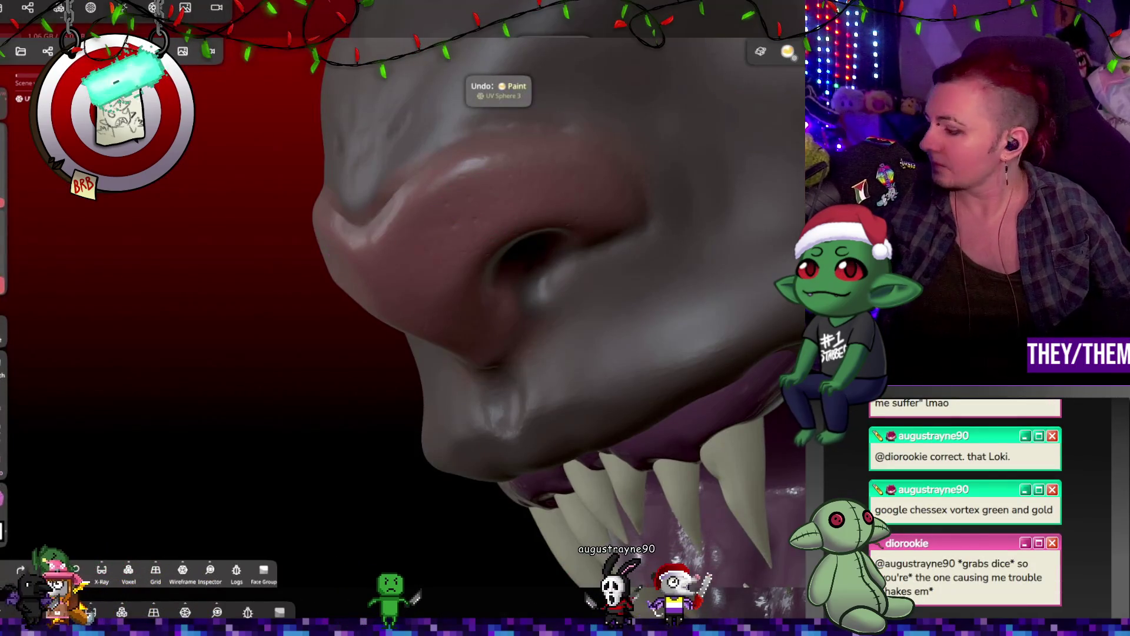
# Choose a paler, light pink as the paint colour
pyautogui.press('p')
pyautogui.moveTo(135, 520); pyautogui.dragTo(149, 499)
pyautogui.click(82, 446)
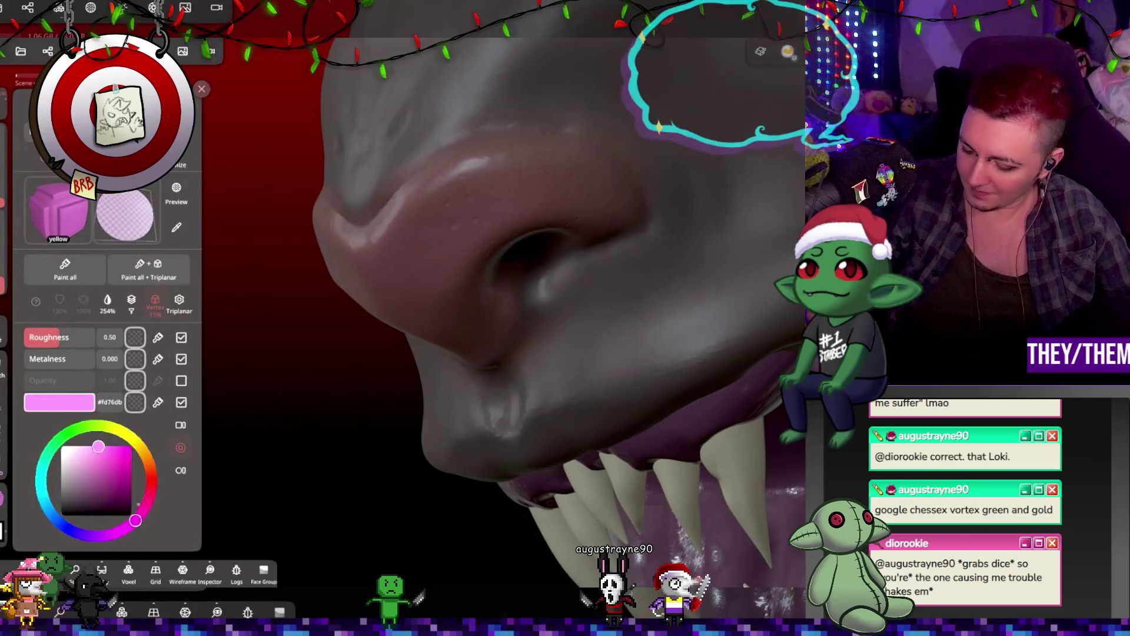
pyautogui.click(65, 269)
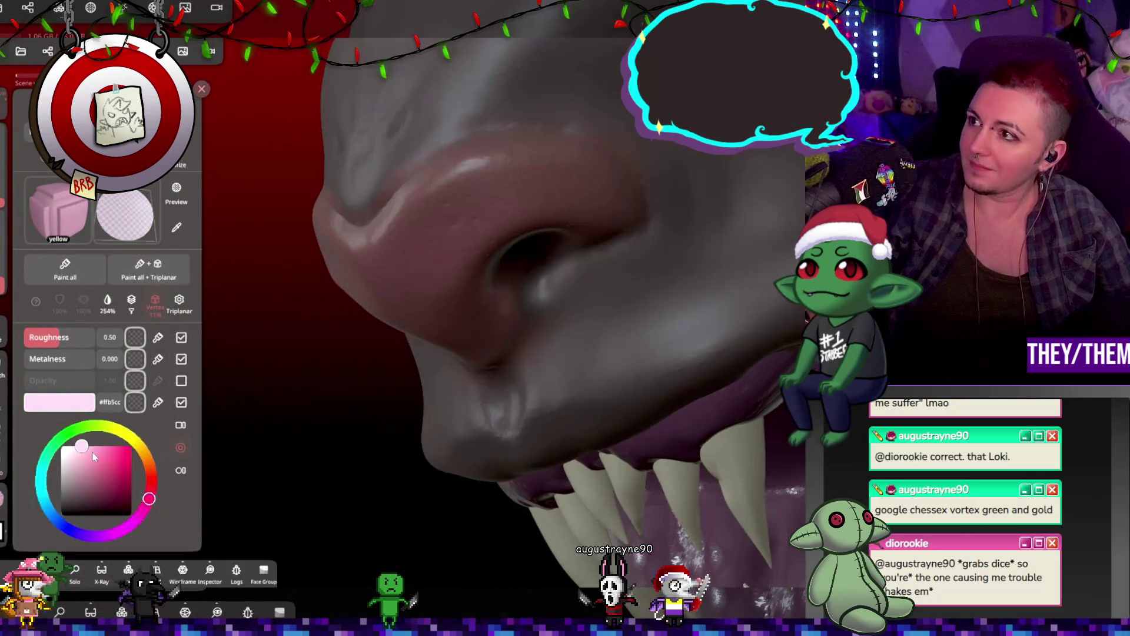
pyautogui.press('p')
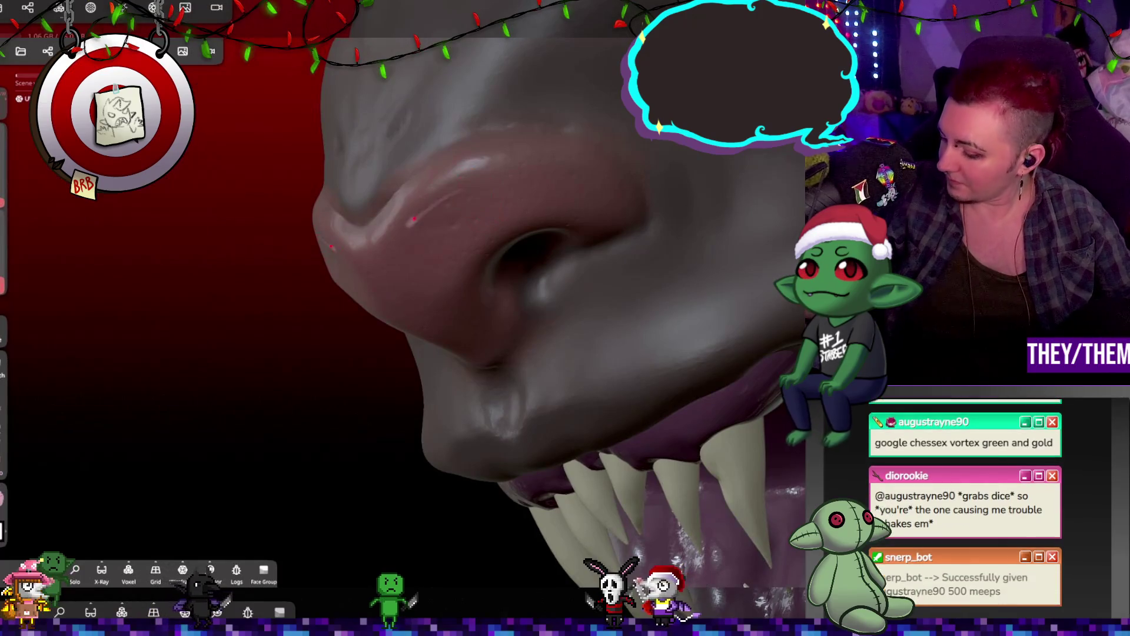
# Paint light pink across the nose top, around the nostrils and along the ridge above them
pyautogui.moveTo(479, 164); pyautogui.dragTo(400, 239)
pyautogui.moveTo(475, 201); pyautogui.dragTo(540, 190)
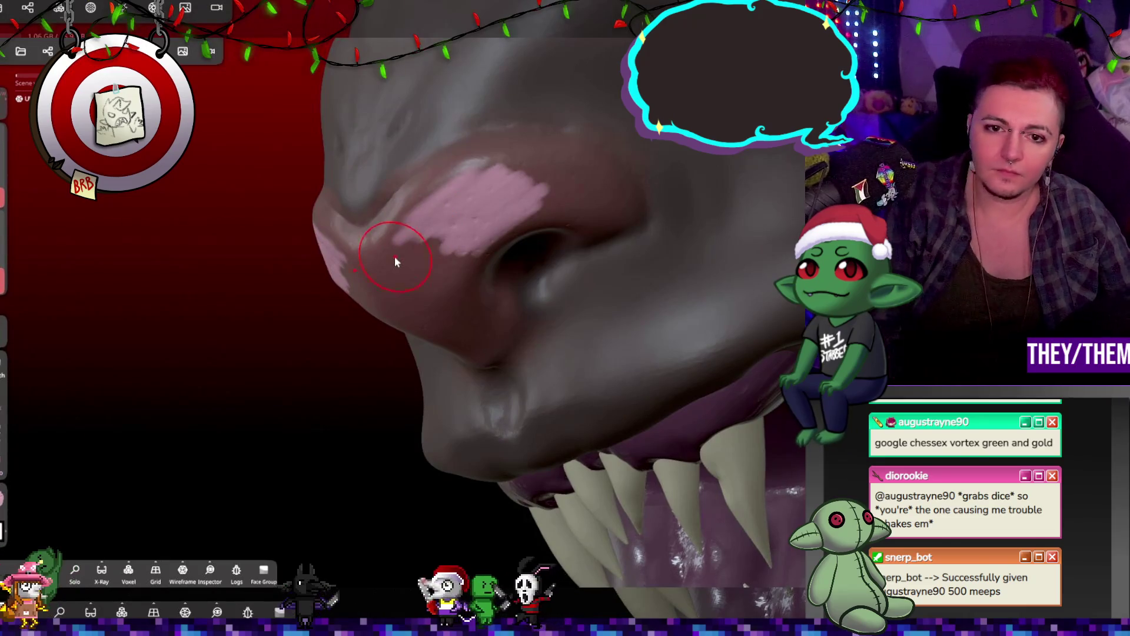
pyautogui.moveTo(396, 259)
pyautogui.mouseDown()
pyautogui.moveTo(518, 200)
pyautogui.moveTo(488, 170)
pyautogui.moveTo(406, 294)
pyautogui.moveTo(435, 271)
pyautogui.moveTo(442, 240)
pyautogui.moveTo(496, 343)
pyautogui.moveTo(547, 194)
pyautogui.moveTo(504, 165)
pyautogui.moveTo(625, 185)
pyautogui.moveTo(542, 206)
pyautogui.mouseUp()
pyautogui.moveTo(462, 166); pyautogui.dragTo(408, 238)
pyautogui.moveTo(480, 185); pyautogui.dragTo(469, 208)
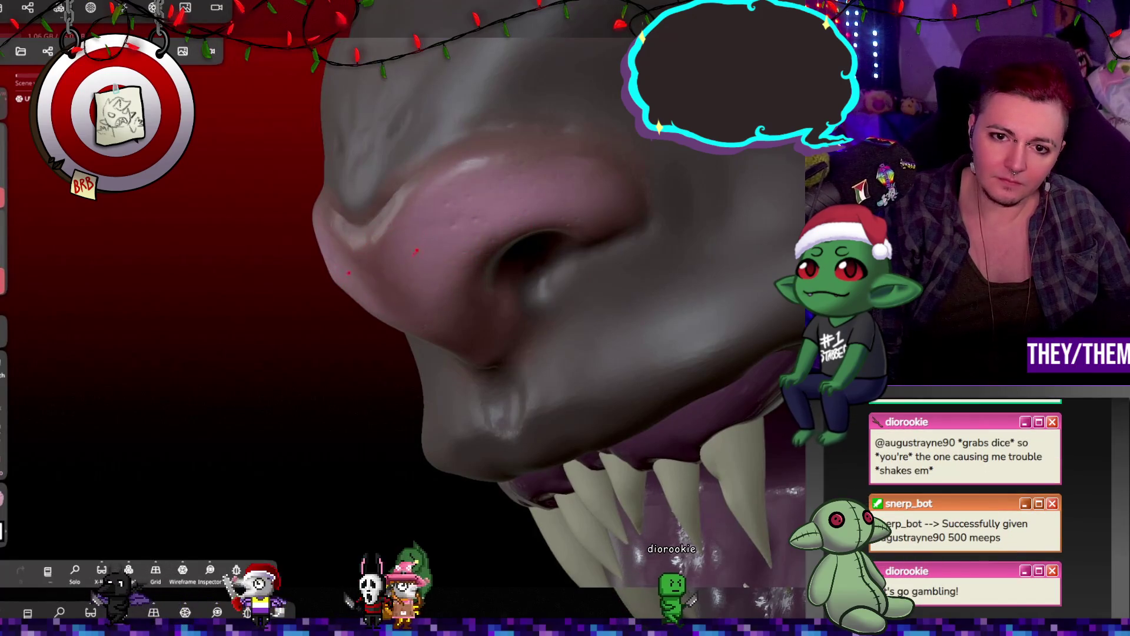
pyautogui.moveTo(636, 229); pyautogui.dragTo(652, 233, button='right')
pyautogui.moveTo(633, 300); pyautogui.dragTo(598, 273, button='right')
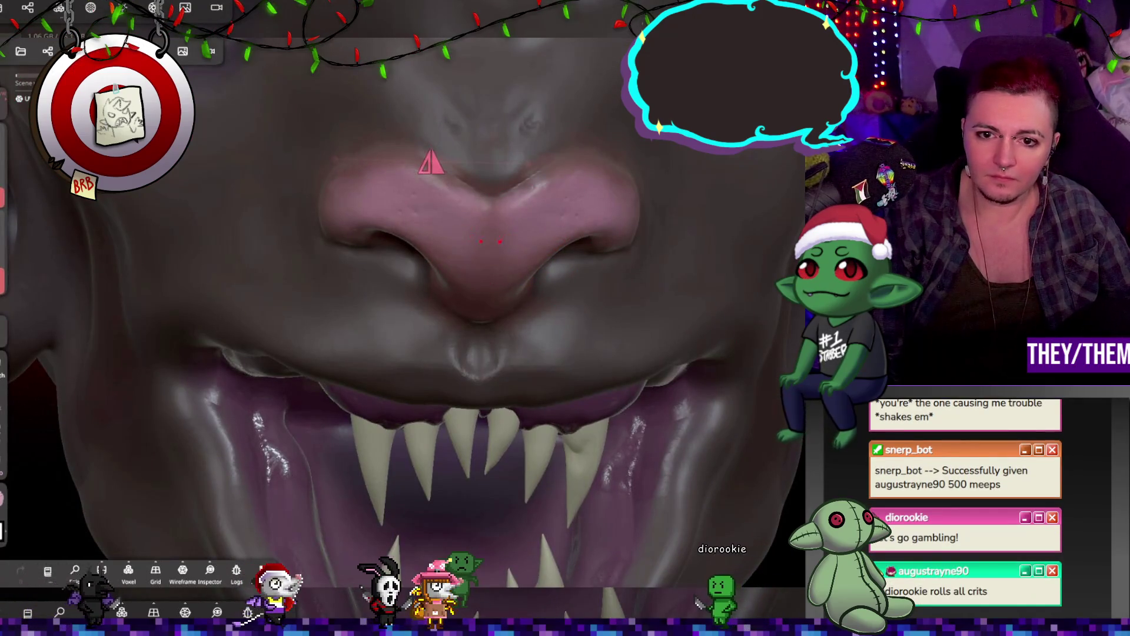
# Set the paint material roughness to 0.00 for a fully glossy finish
pyautogui.moveTo(662, 218)
pyautogui.mouseDown(button='right')
pyautogui.moveTo(672, 295)
pyautogui.moveTo(591, 231)
pyautogui.moveTo(609, 270)
pyautogui.moveTo(118, 435)
pyautogui.mouseUp(button='right')
pyautogui.click(4, 497)
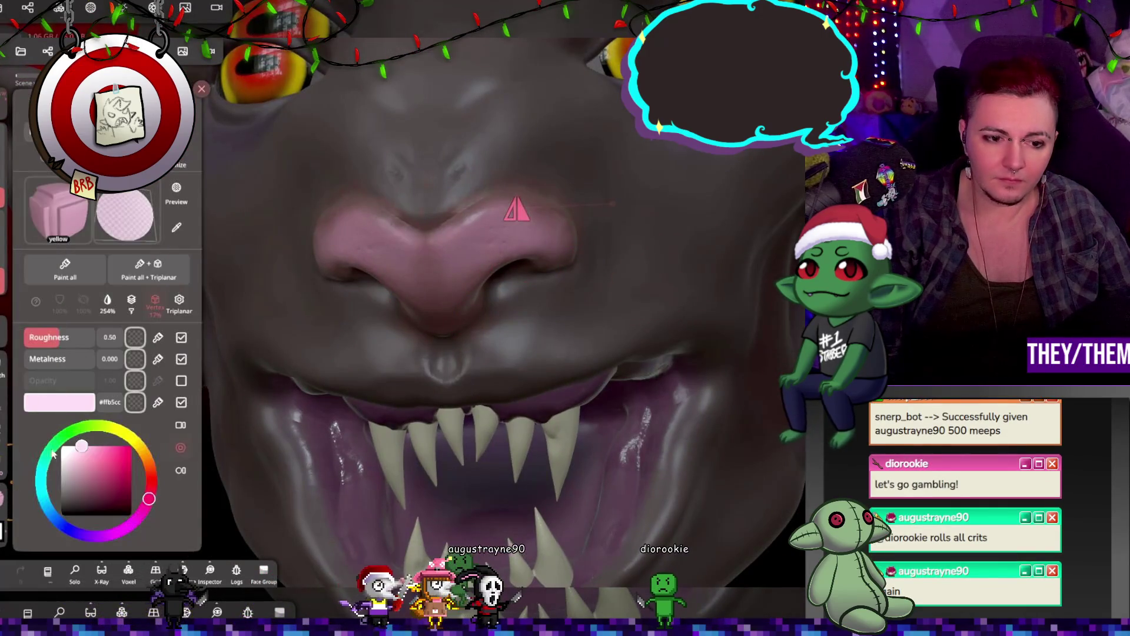
pyautogui.moveTo(209, 411); pyautogui.dragTo(214, 379)
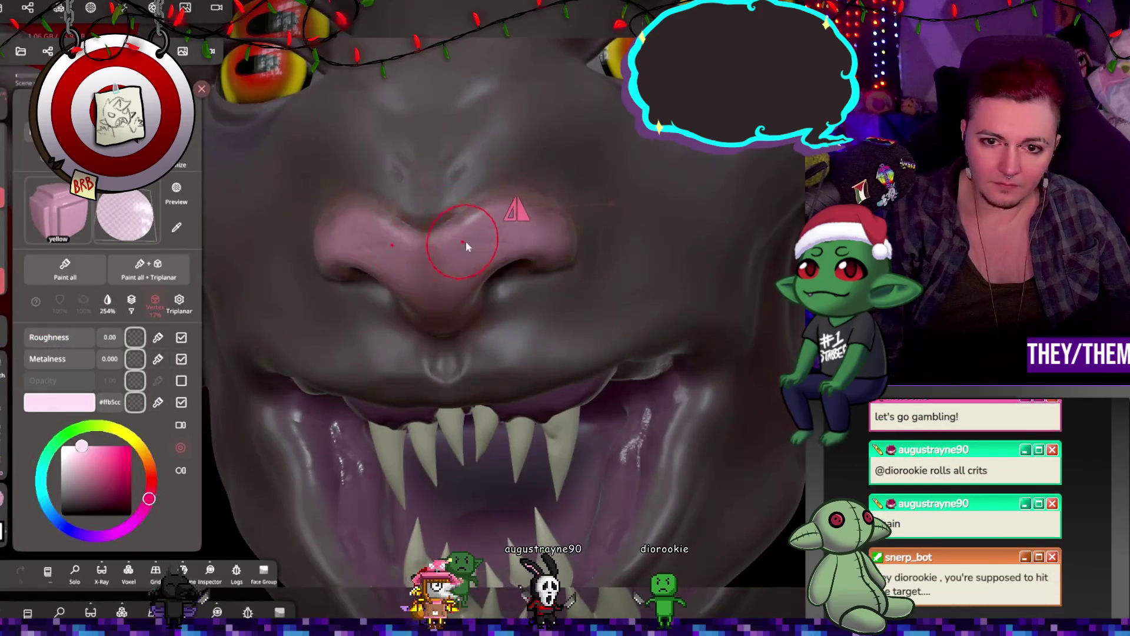
pyautogui.click(511, 235)
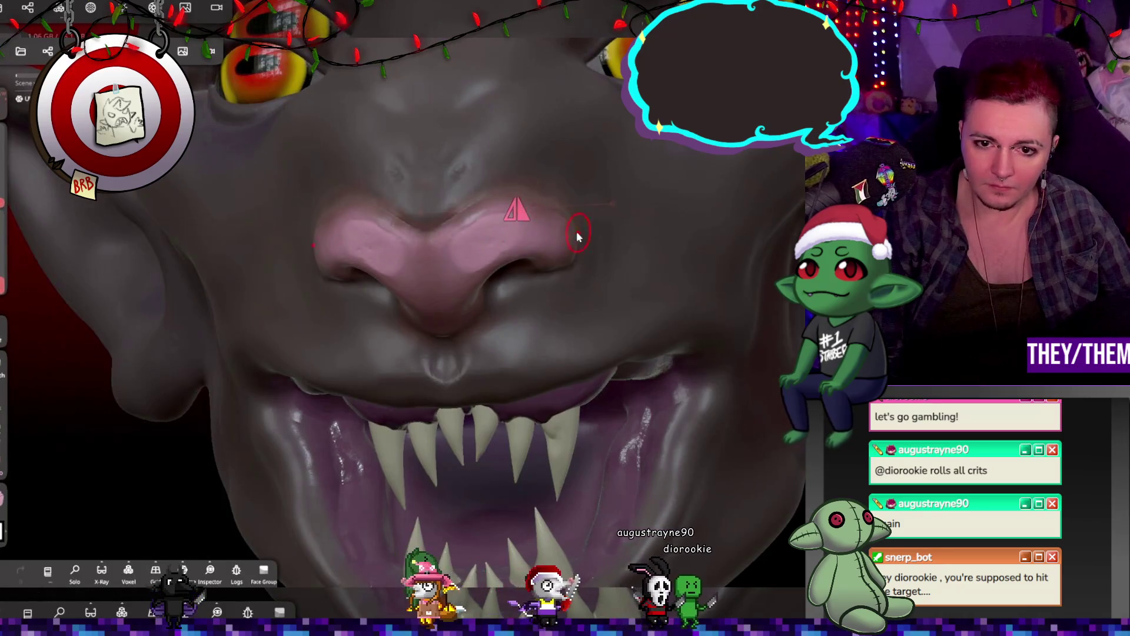
# Undo and redo the whole-model pink paint, settling on a grey head with a pink nose
pyautogui.moveTo(578, 236); pyautogui.dragTo(455, 217, button='right')
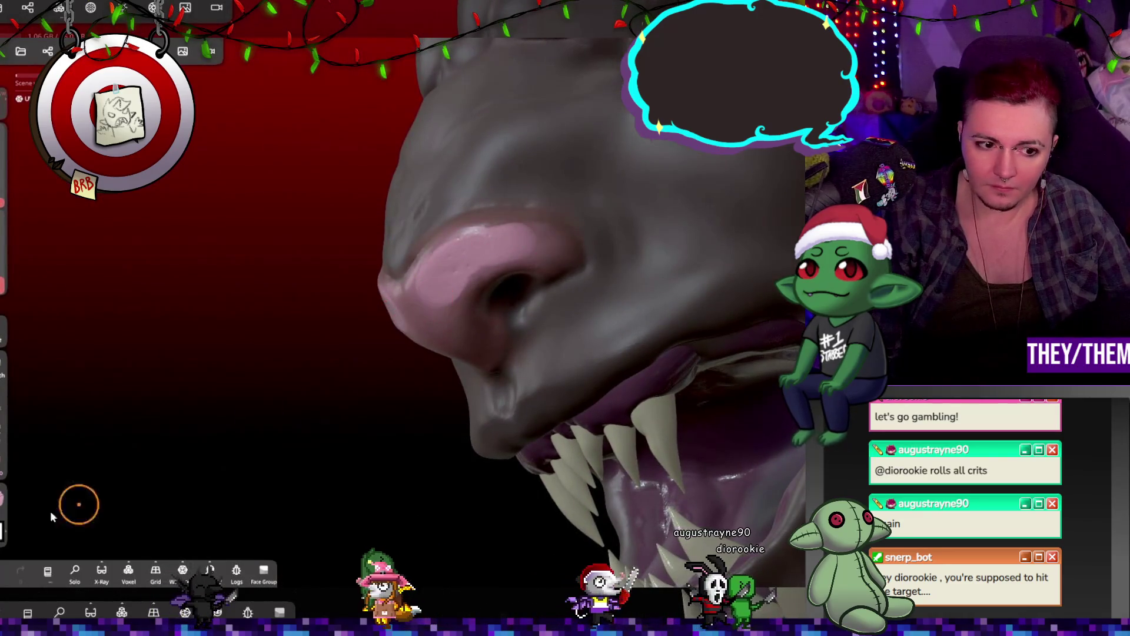
pyautogui.click(25, 497)
pyautogui.click(242, 435)
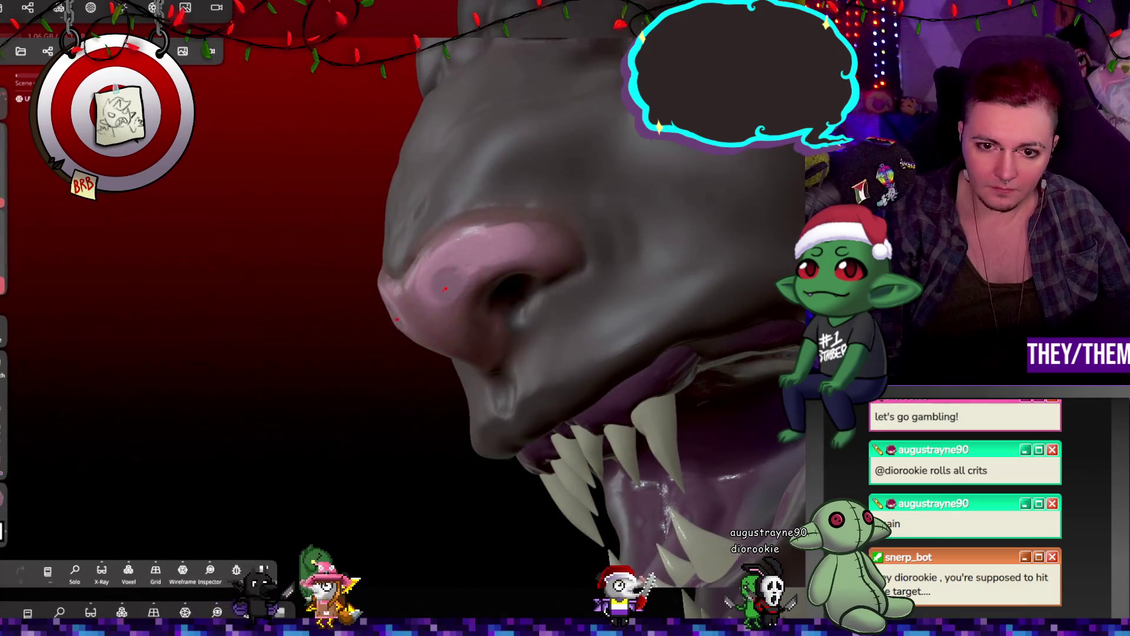
pyautogui.press('m')
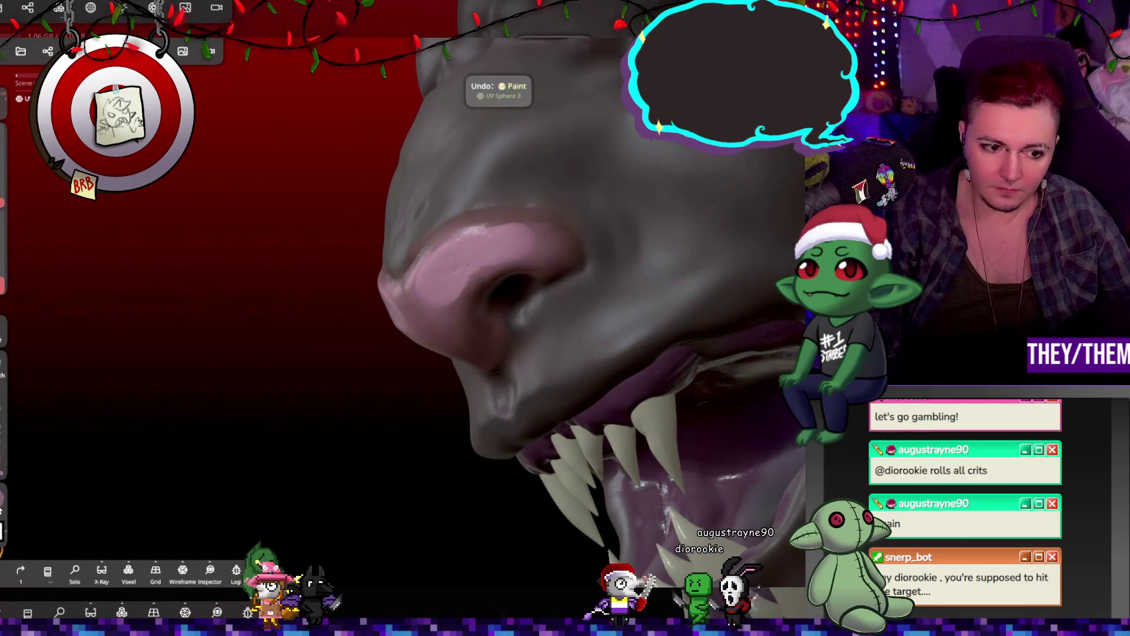
pyautogui.click(26, 497)
pyautogui.hotkey('ctrl', 'z')
pyautogui.hotkey('ctrl', 'shift', 'z')
pyautogui.hotkey('ctrl', 'z')
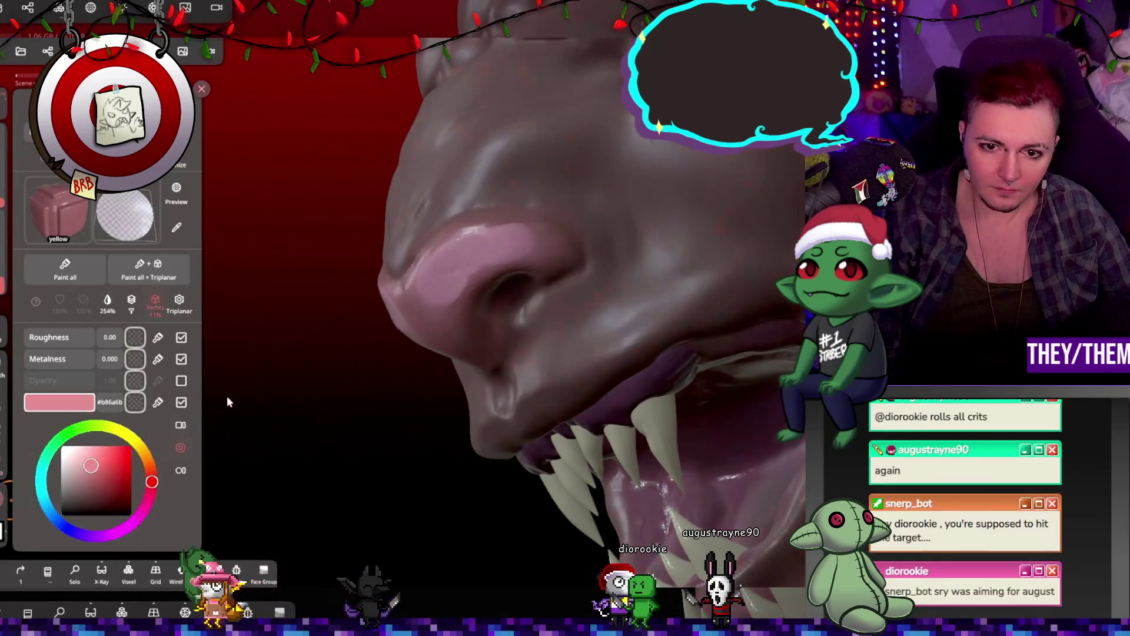
pyautogui.hotkey('ctrl', 'shift', 'z')
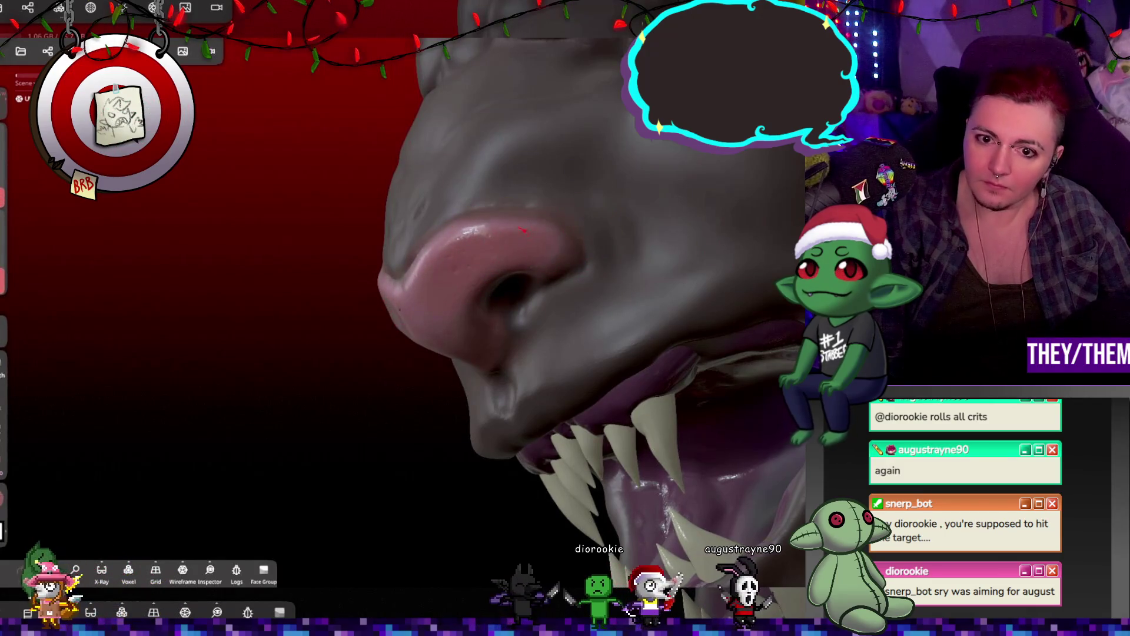
# Orbit between front, three-quarter and side views to inspect the glossy nose
pyautogui.moveTo(523, 235); pyautogui.dragTo(776, 321, button='right')
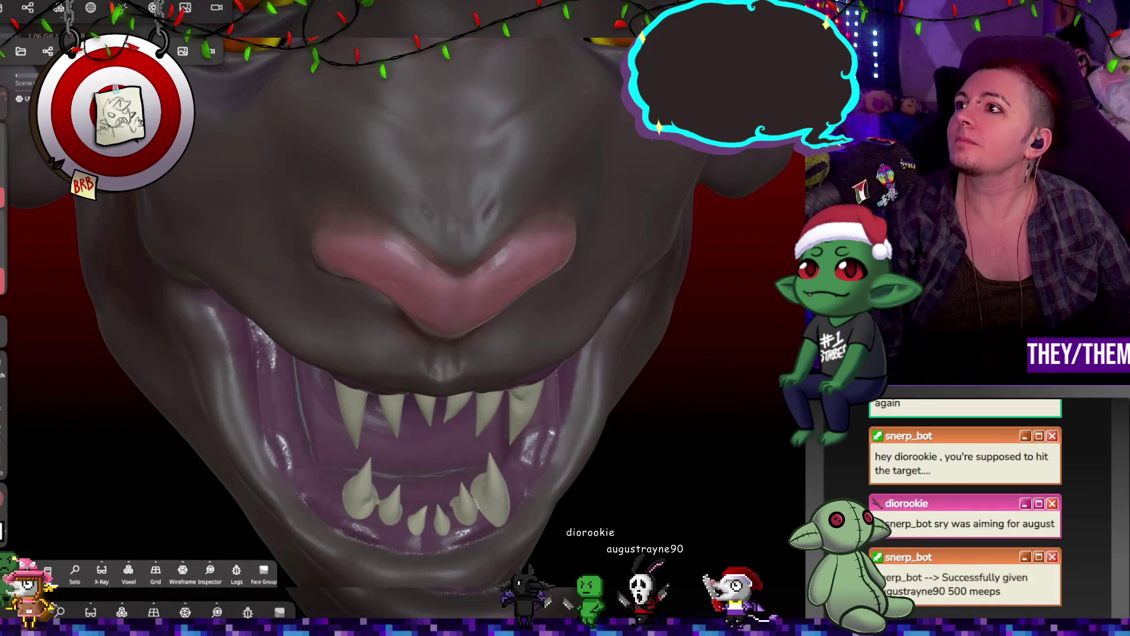
pyautogui.moveTo(776, 321)
pyautogui.mouseDown(button='right')
pyautogui.moveTo(722, 209)
pyautogui.moveTo(493, 231)
pyautogui.mouseUp(button='right')
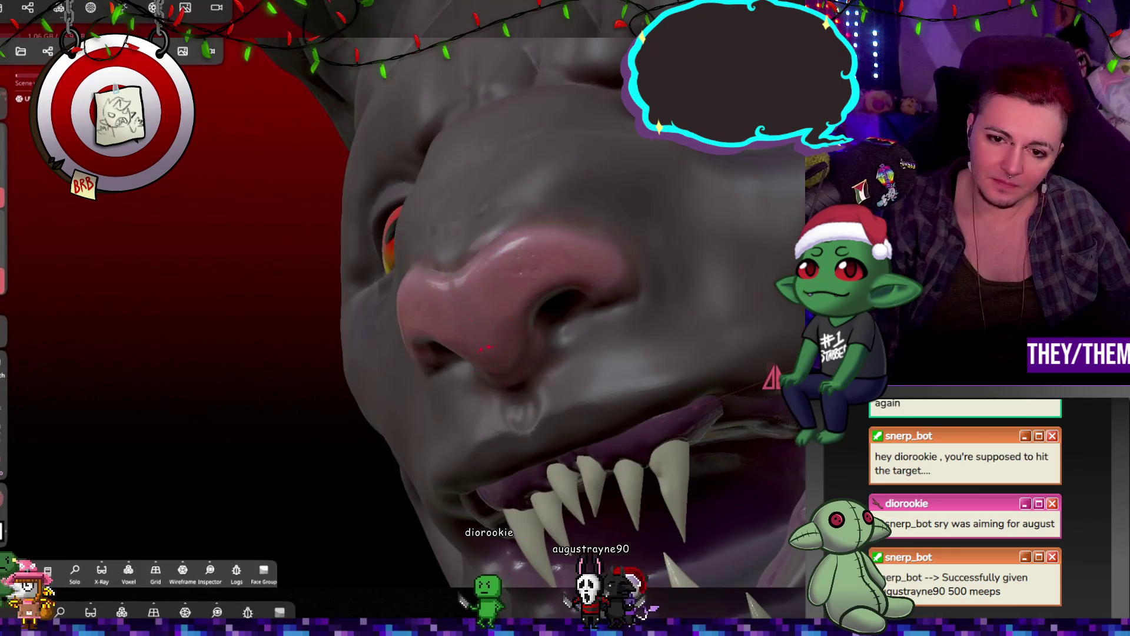
pyautogui.moveTo(559, 358); pyautogui.dragTo(575, 285, button='right')
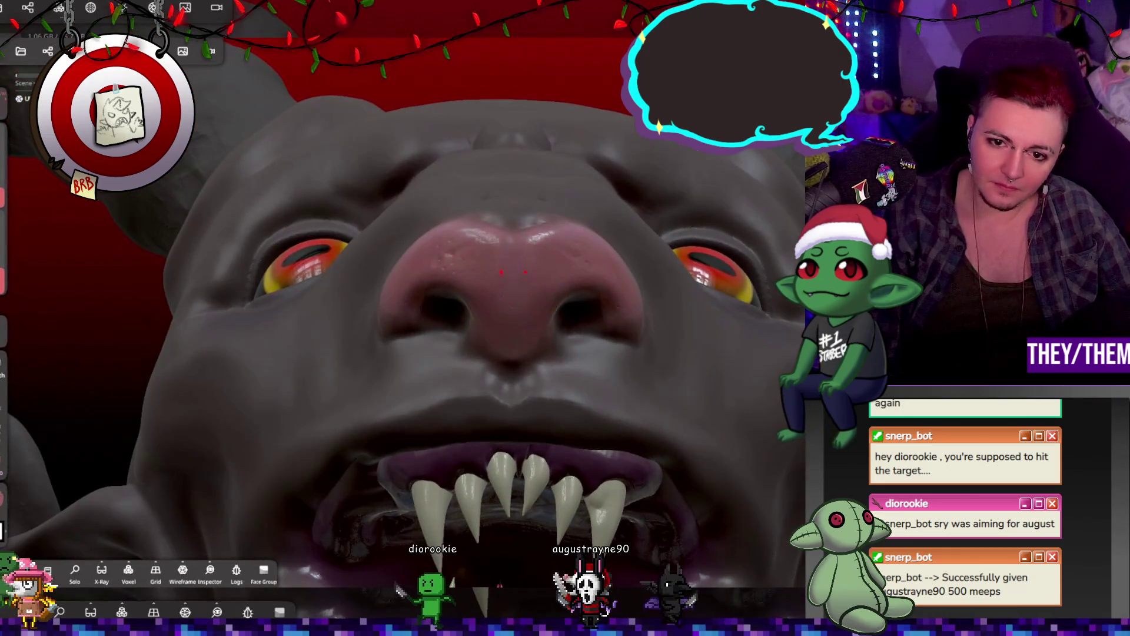
pyautogui.moveTo(517, 353)
pyautogui.mouseDown(button='right')
pyautogui.moveTo(590, 364)
pyautogui.moveTo(622, 396)
pyautogui.moveTo(743, 331)
pyautogui.moveTo(662, 160)
pyautogui.moveTo(740, 201)
pyautogui.moveTo(679, 156)
pyautogui.moveTo(782, 181)
pyautogui.mouseUp(button='right')
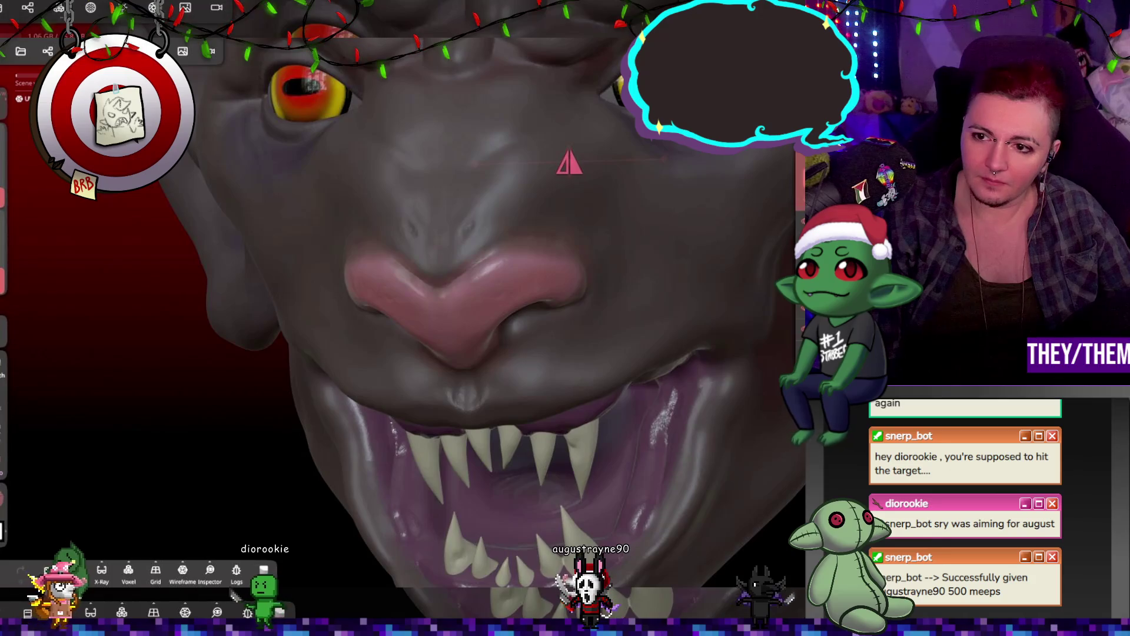
# Switch the layer blend mode to Lighten, inspect the face, and undo the last smudge
pyautogui.click(824, 229)
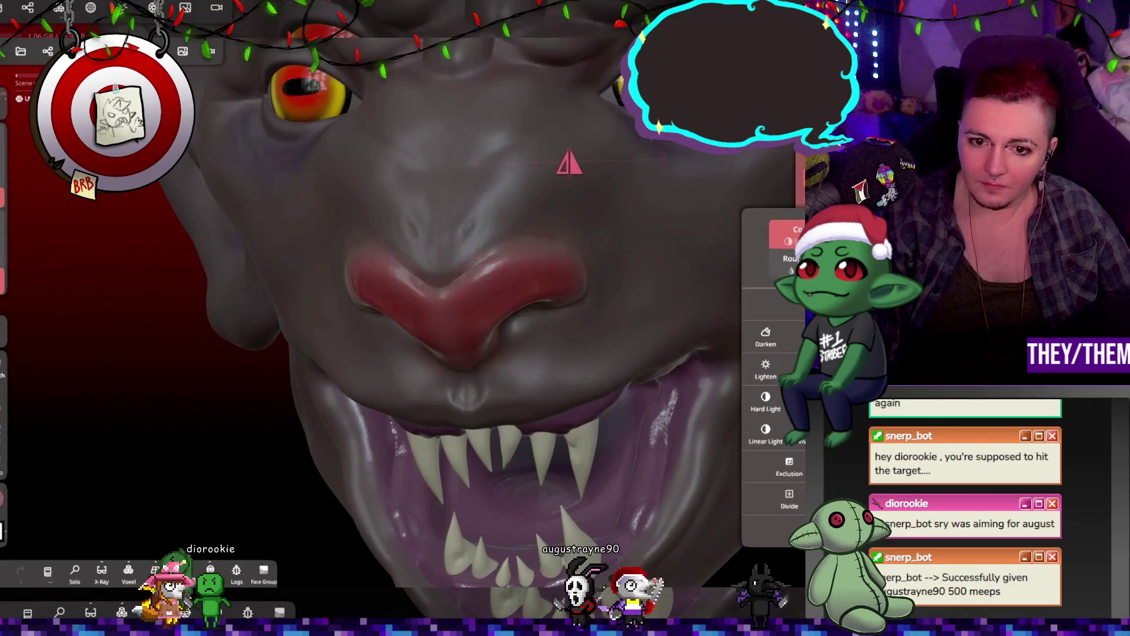
pyautogui.click(765, 368)
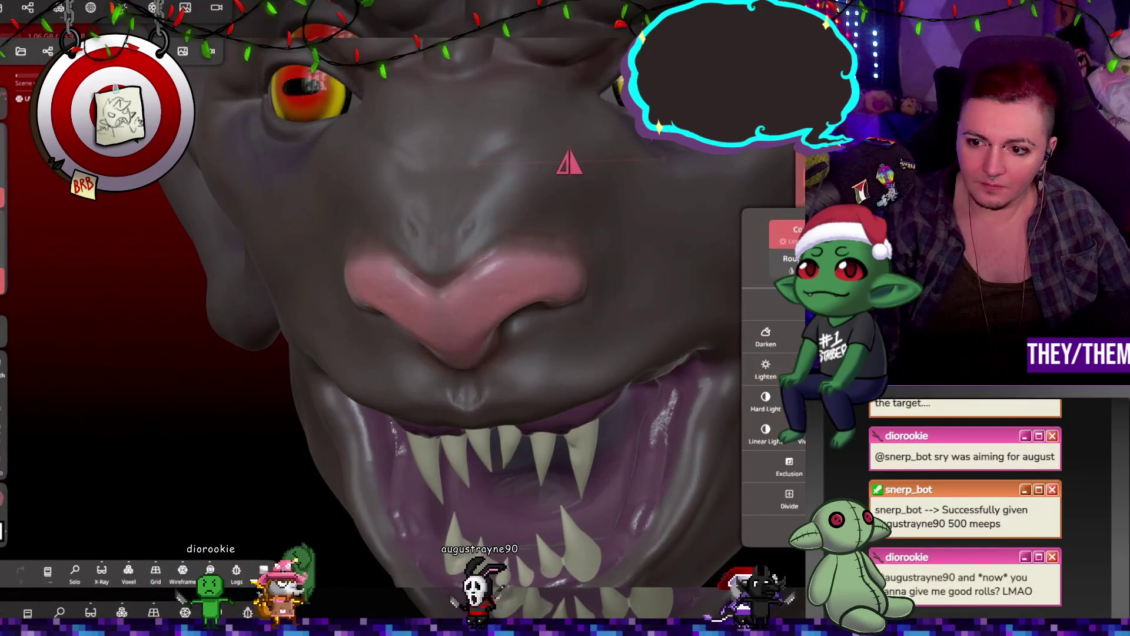
pyautogui.moveTo(665, 341)
pyautogui.mouseDown(button='right')
pyautogui.moveTo(468, 359)
pyautogui.moveTo(700, 352)
pyautogui.mouseUp(button='right')
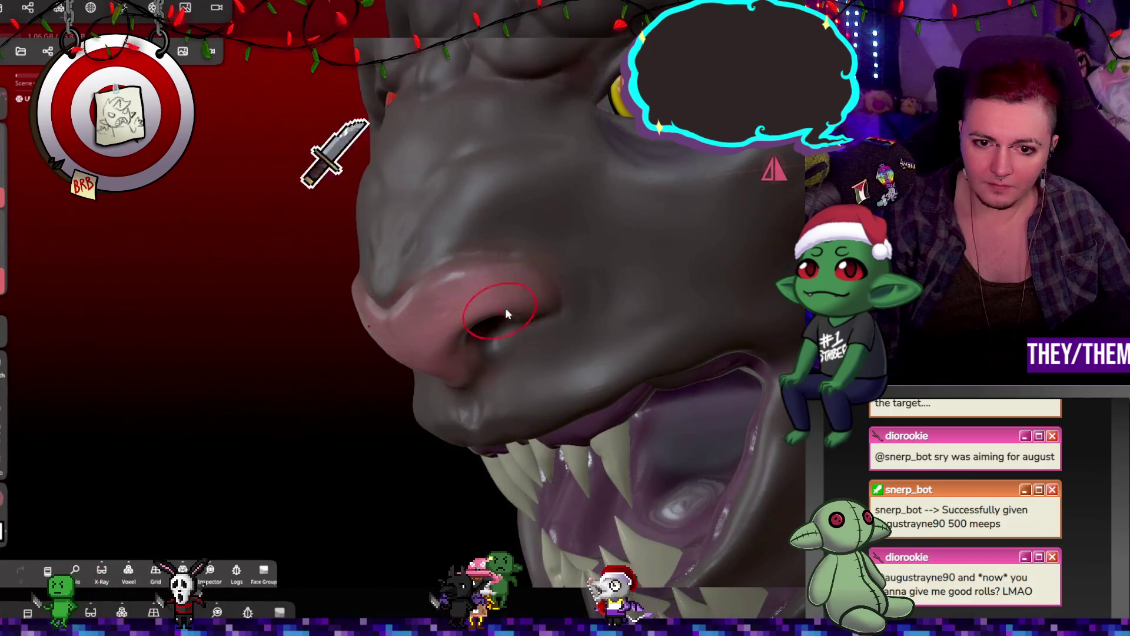
pyautogui.moveTo(500, 309); pyautogui.dragTo(708, 235, button='right')
pyautogui.moveTo(605, 228)
pyautogui.mouseDown(button='right')
pyautogui.moveTo(524, 244)
pyautogui.moveTo(566, 156)
pyautogui.mouseUp(button='right')
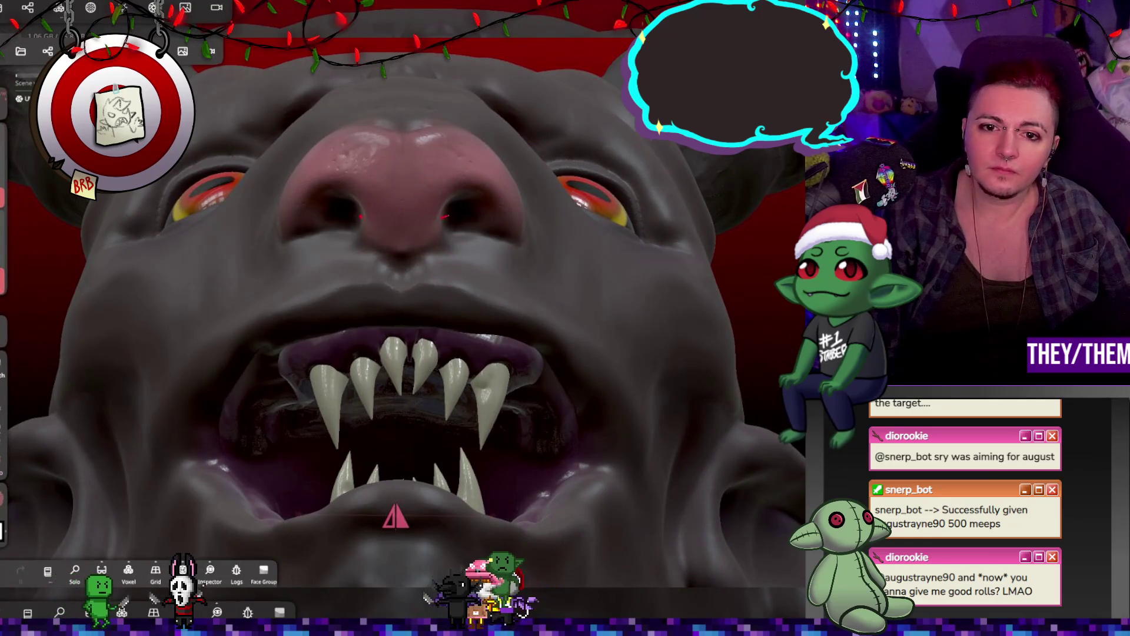
pyautogui.moveTo(567, 229)
pyautogui.mouseDown(button='right')
pyautogui.moveTo(585, 320)
pyautogui.moveTo(722, 422)
pyautogui.moveTo(585, 456)
pyautogui.moveTo(398, 307)
pyautogui.mouseUp(button='right')
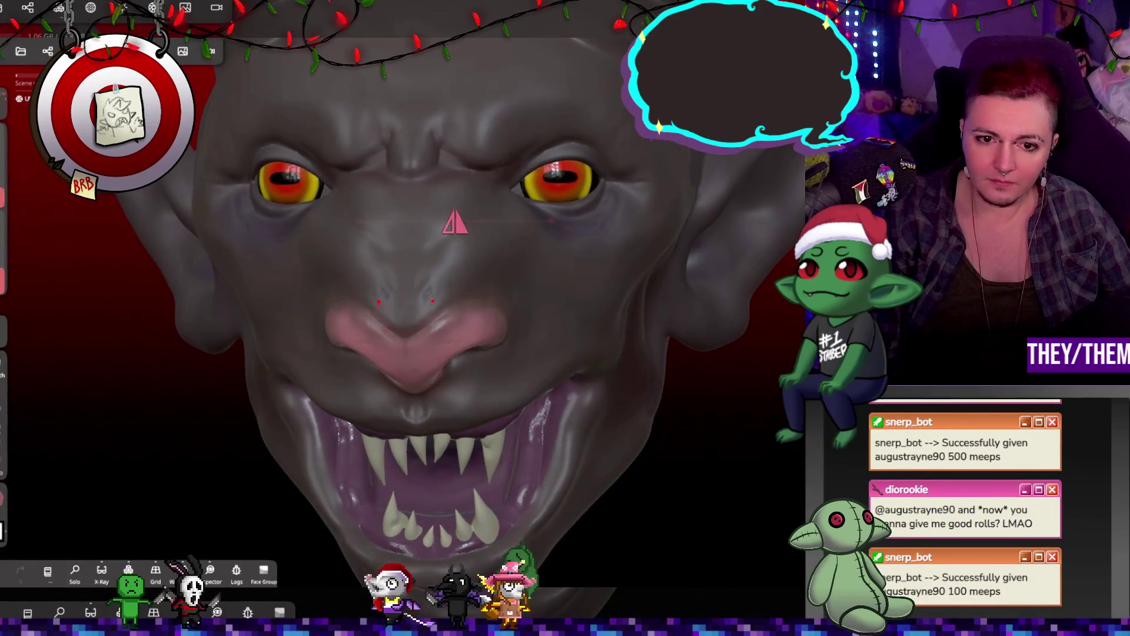
pyautogui.hotkey('ctrl', 'z')
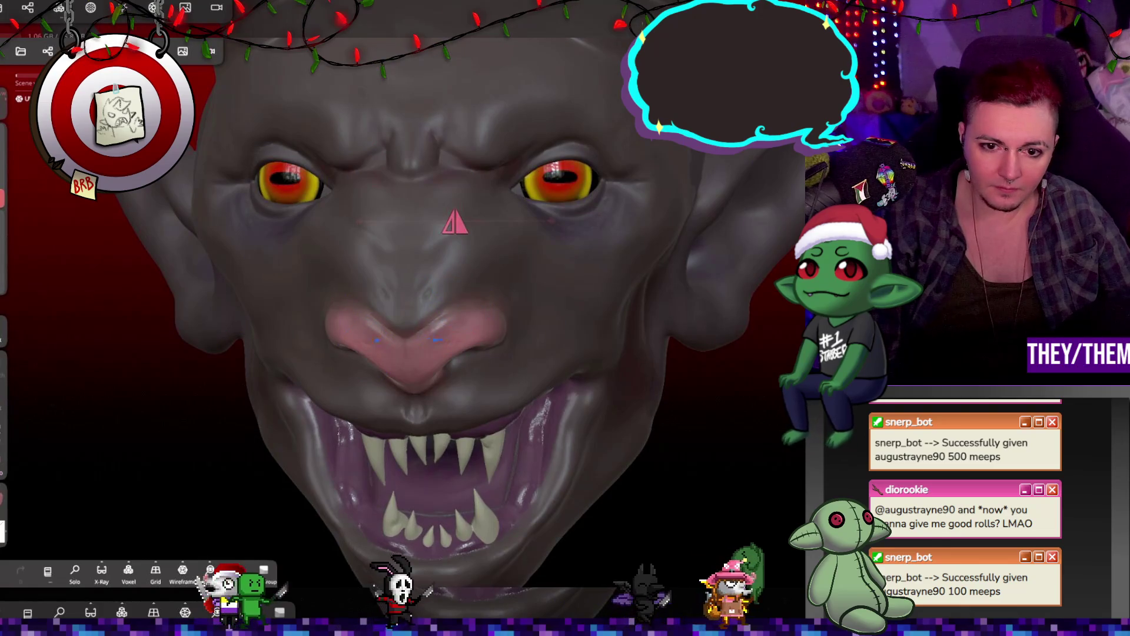
pyautogui.moveTo(585, 320)
pyautogui.mouseDown()
pyautogui.moveTo(694, 308)
pyautogui.moveTo(466, 332)
pyautogui.moveTo(629, 301)
pyautogui.moveTo(379, 247)
pyautogui.moveTo(531, 242)
pyautogui.moveTo(511, 355)
pyautogui.moveTo(223, 102)
pyautogui.mouseUp()
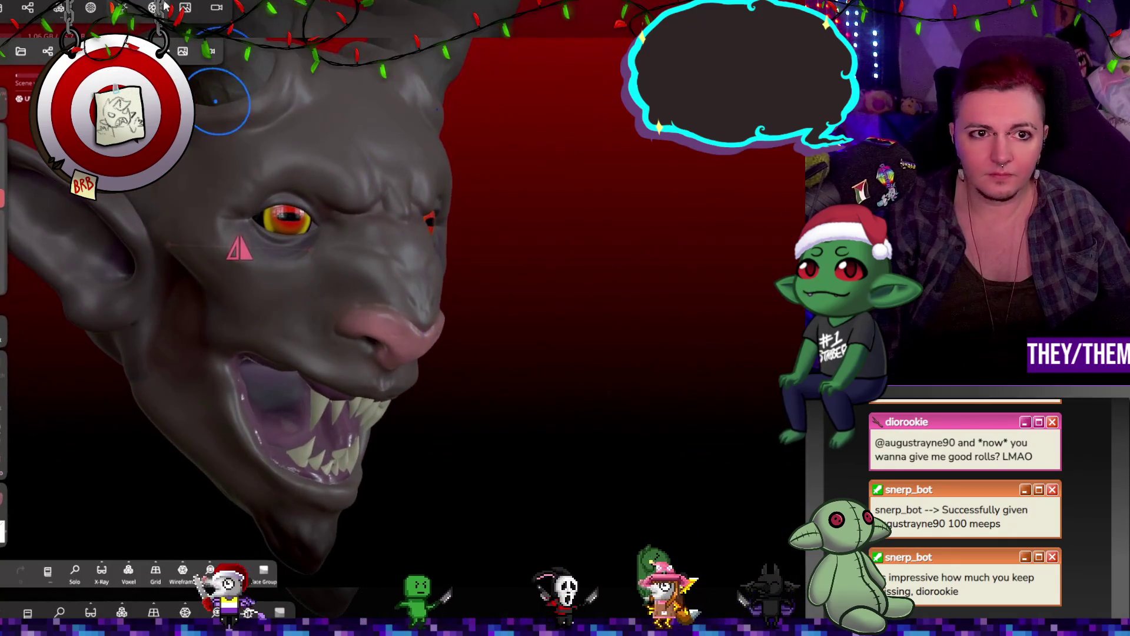
# Enable Post Process in the render settings
pyautogui.click(183, 51)
pyautogui.click(181, 226)
pyautogui.moveTo(401, 237)
pyautogui.mouseDown()
pyautogui.moveTo(406, 255)
pyautogui.moveTo(293, 259)
pyautogui.moveTo(346, 260)
pyautogui.moveTo(439, 214)
pyautogui.moveTo(607, 196)
pyautogui.moveTo(425, 189)
pyautogui.moveTo(577, 206)
pyautogui.moveTo(661, 178)
pyautogui.mouseUp()
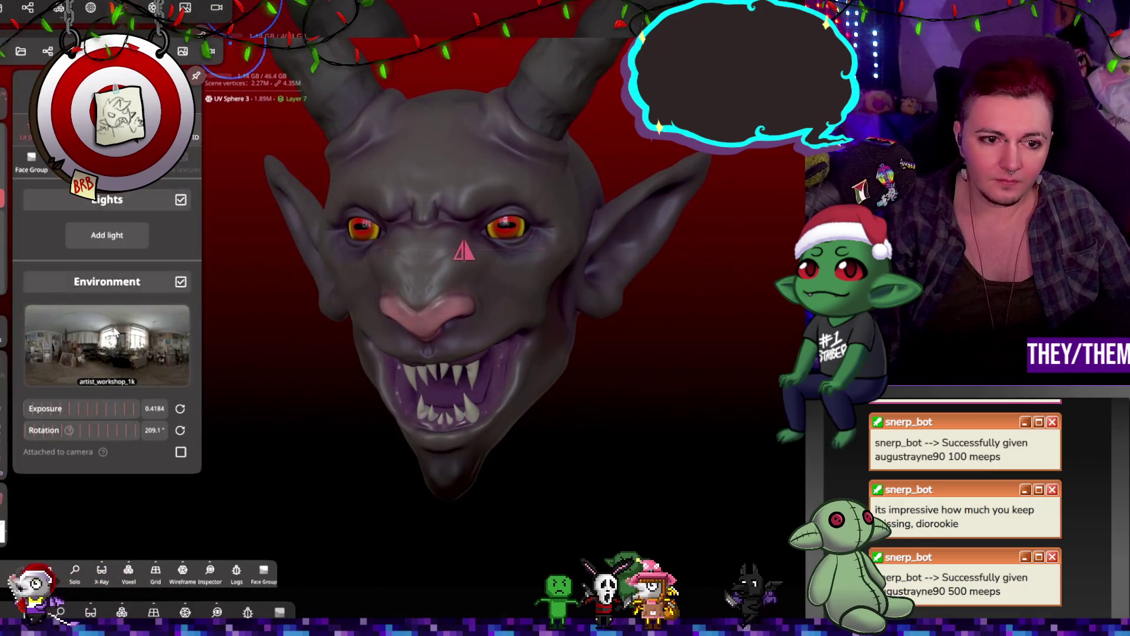
# Light the head with the studio_small_06_1k environment HDRI
pyautogui.click(106, 322)
pyautogui.click(95, 250)
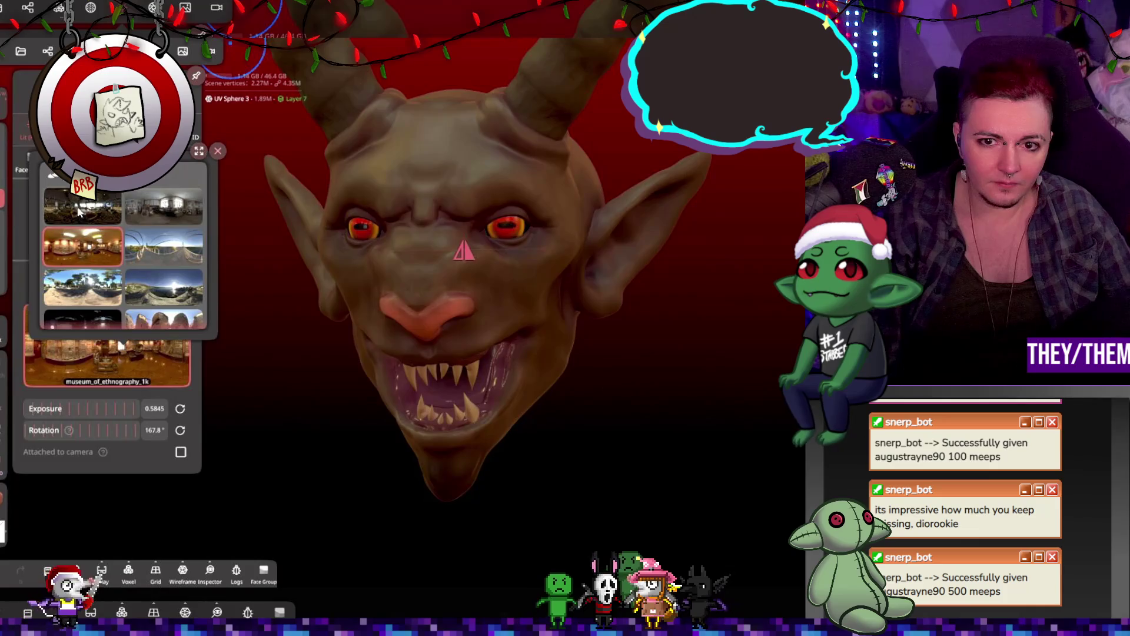
pyautogui.click(79, 211)
pyautogui.click(167, 210)
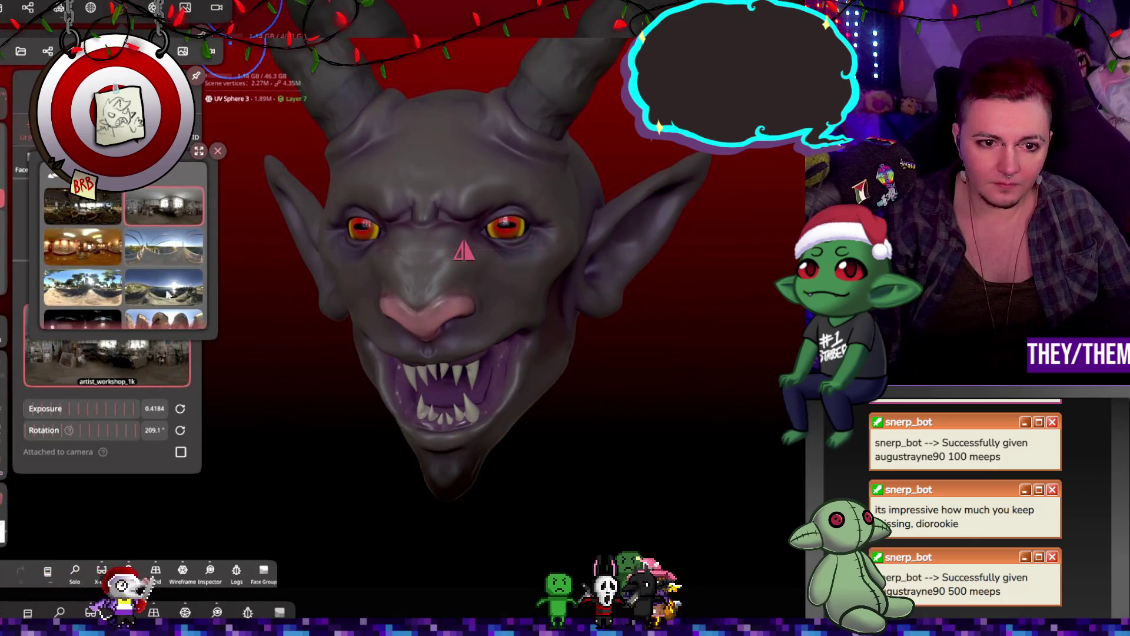
pyautogui.click(167, 293)
pyautogui.scroll(-2, 177, 297)
pyautogui.click(81, 290)
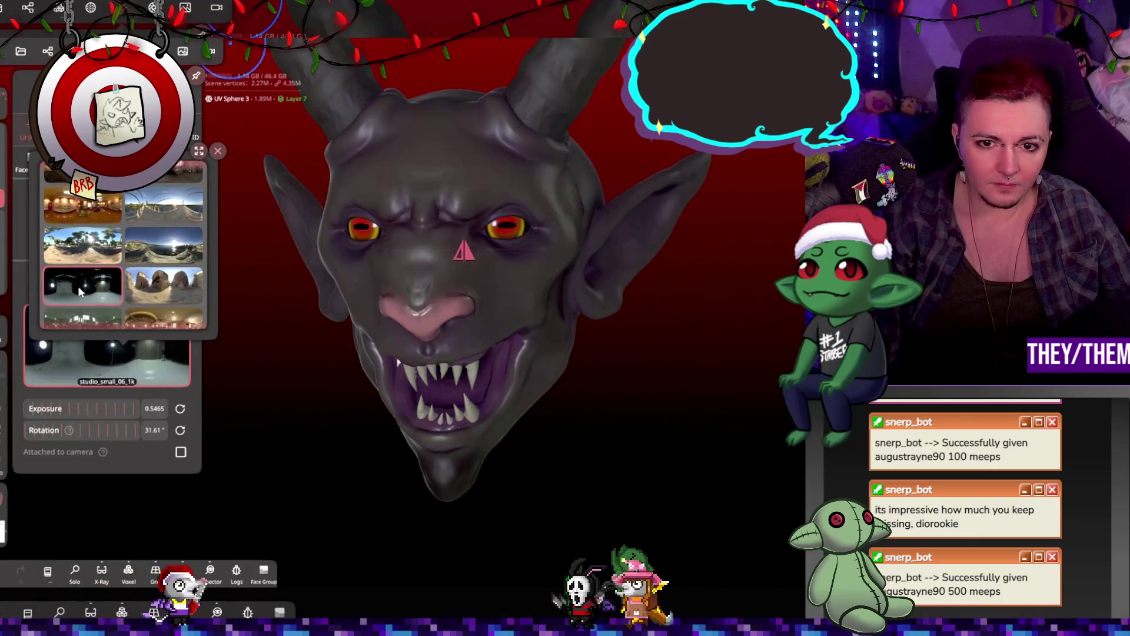
pyautogui.moveTo(494, 357)
pyautogui.mouseDown(button='right')
pyautogui.moveTo(691, 365)
pyautogui.moveTo(681, 379)
pyautogui.moveTo(349, 383)
pyautogui.moveTo(469, 352)
pyautogui.moveTo(583, 344)
pyautogui.moveTo(547, 351)
pyautogui.mouseUp(button='right')
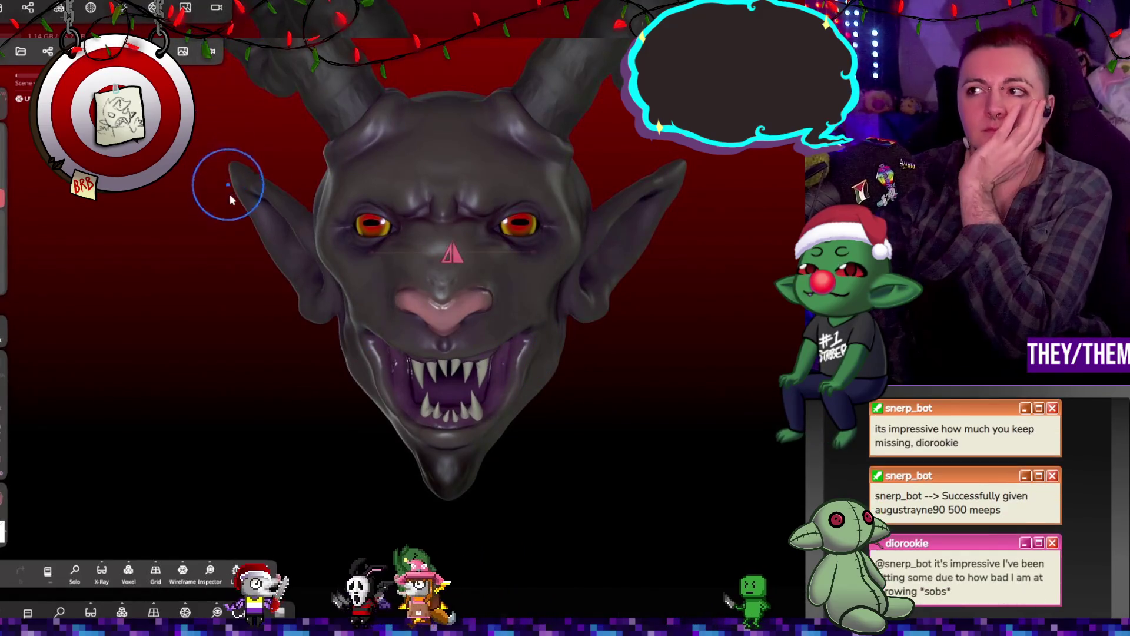
# Orbit to a right three-quarter view and enable the turntable rotation
pyautogui.moveTo(274, 237)
pyautogui.mouseDown(button='right')
pyautogui.moveTo(178, 241)
pyautogui.moveTo(165, 221)
pyautogui.moveTo(73, 238)
pyautogui.moveTo(251, 252)
pyautogui.moveTo(391, 234)
pyautogui.moveTo(265, 259)
pyautogui.moveTo(302, 247)
pyautogui.mouseUp(button='right')
pyautogui.moveTo(443, 288)
pyautogui.mouseDown(button='right')
pyautogui.moveTo(440, 214)
pyautogui.moveTo(444, 272)
pyautogui.moveTo(367, 268)
pyautogui.moveTo(606, 247)
pyautogui.moveTo(670, 259)
pyautogui.moveTo(565, 274)
pyautogui.moveTo(465, 283)
pyautogui.moveTo(508, 241)
pyautogui.moveTo(730, 231)
pyautogui.moveTo(610, 247)
pyautogui.moveTo(240, 144)
pyautogui.mouseUp(button='right')
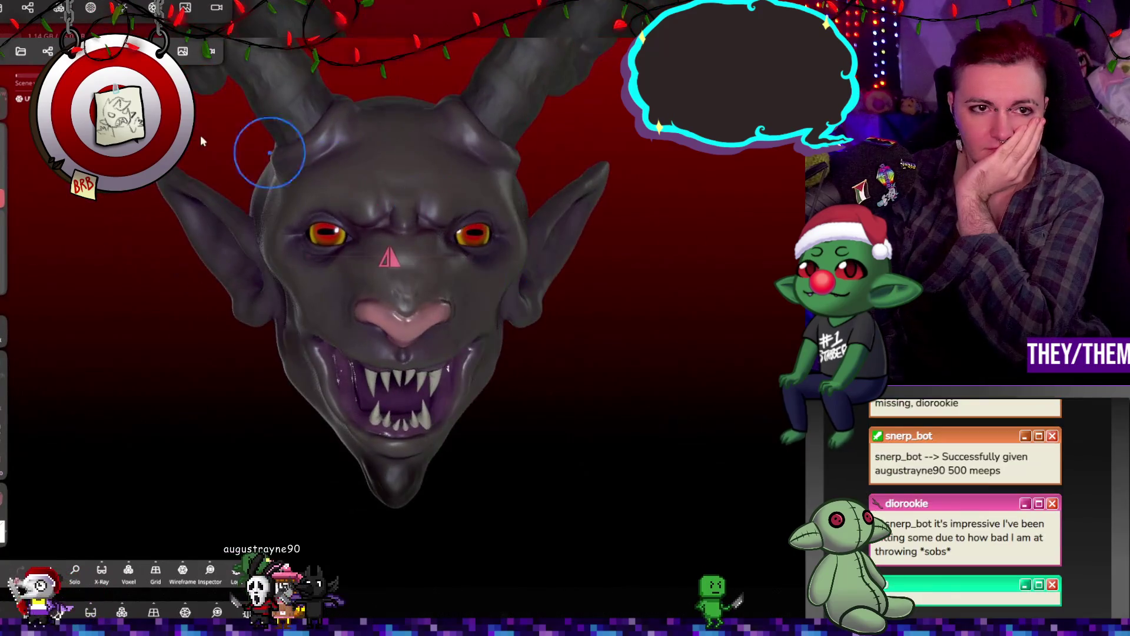
pyautogui.click(584, 241)
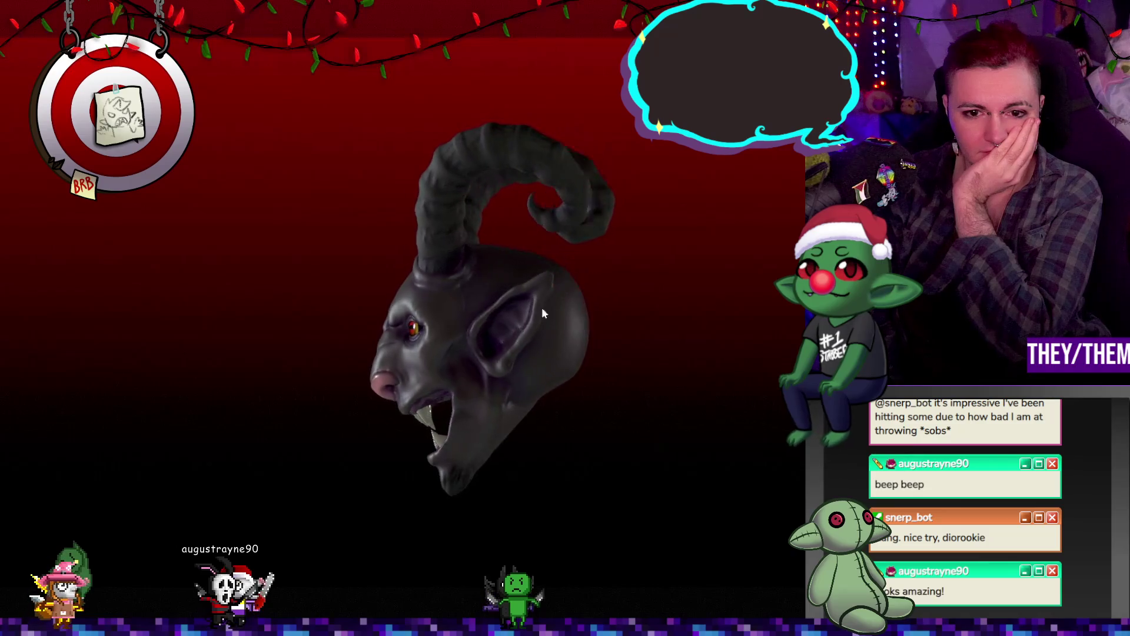
# Face the head front, turn off Post Process, and save the sculpt as krampus
pyautogui.moveTo(239, 240); pyautogui.dragTo(552, 244)
pyautogui.moveTo(598, 341); pyautogui.dragTo(472, 342)
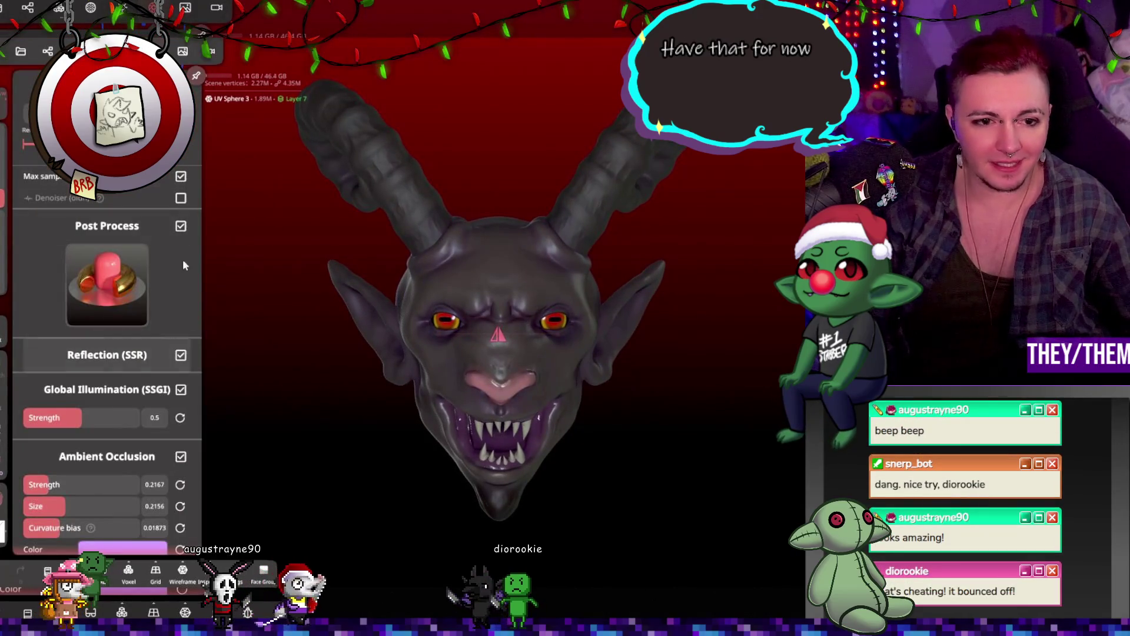
pyautogui.click(180, 227)
pyautogui.hotkey('ctrl', 's')
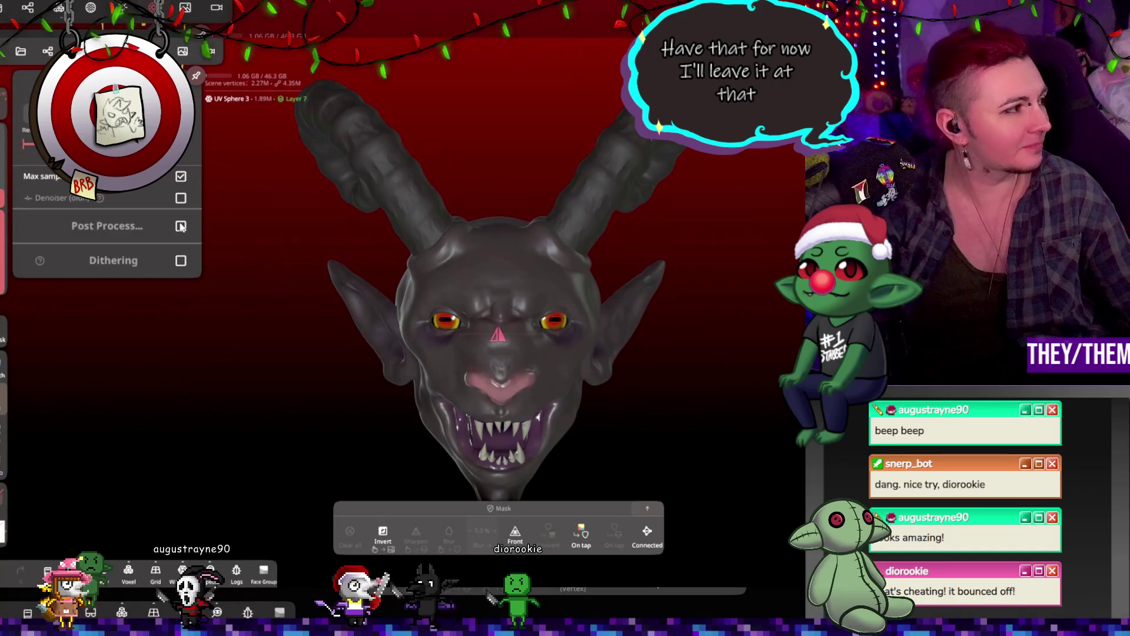